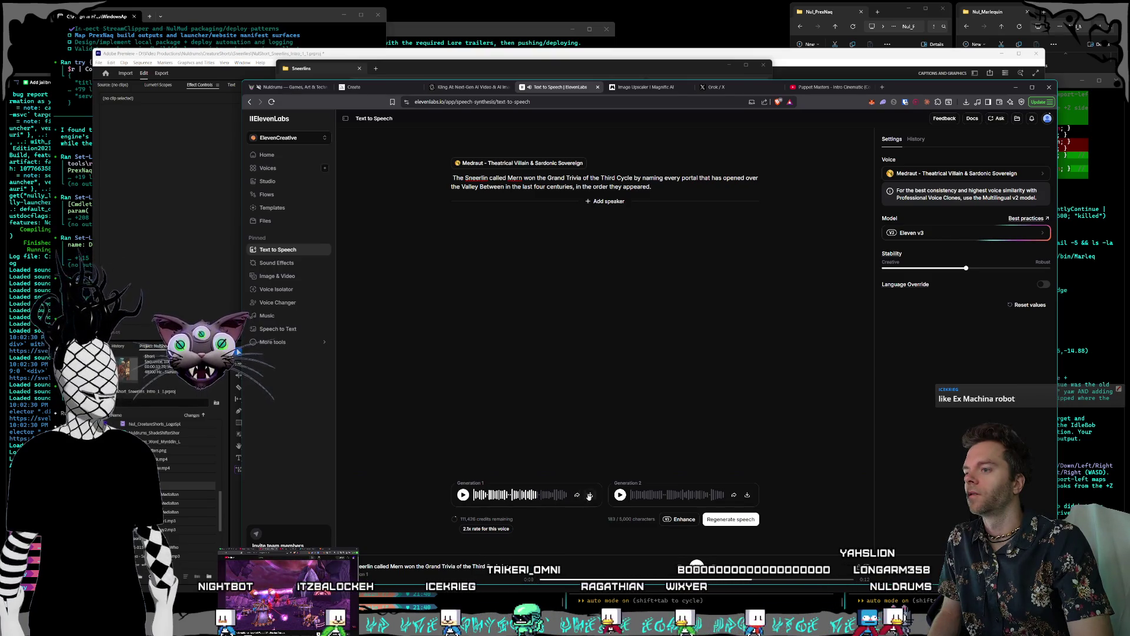
Step: Download the ElevenLabs voiceover as SneerlinExtraSentence.mp3 into CreatureShorts > Sneerlins
{"action": "key", "text": "ctrl+s"}
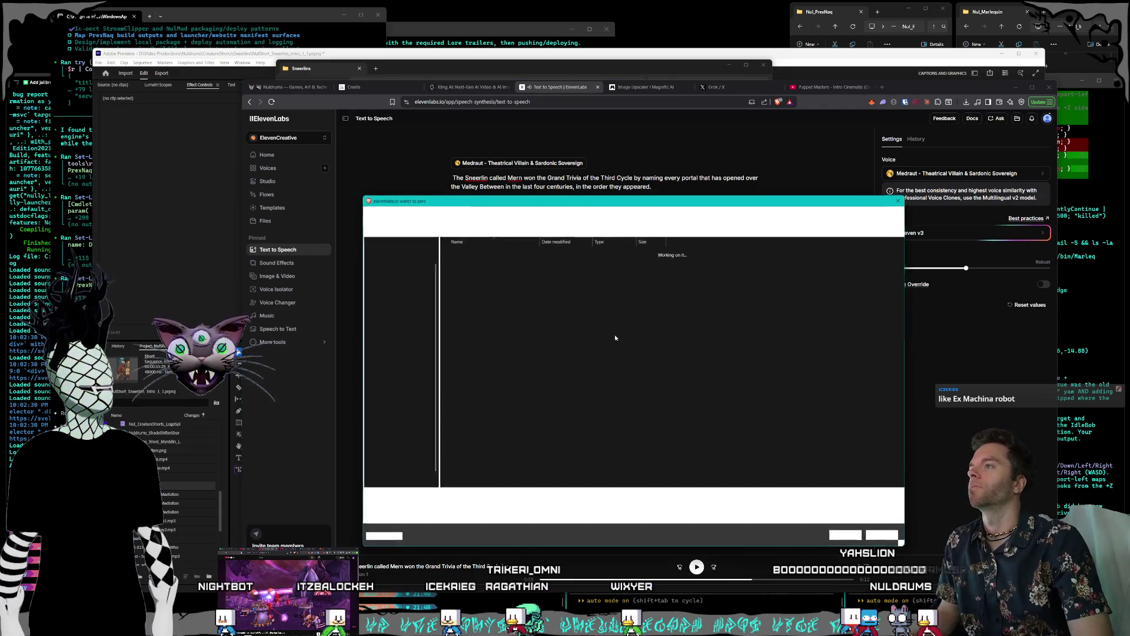
{"action": "left_click", "coordinate": [572, 215]}
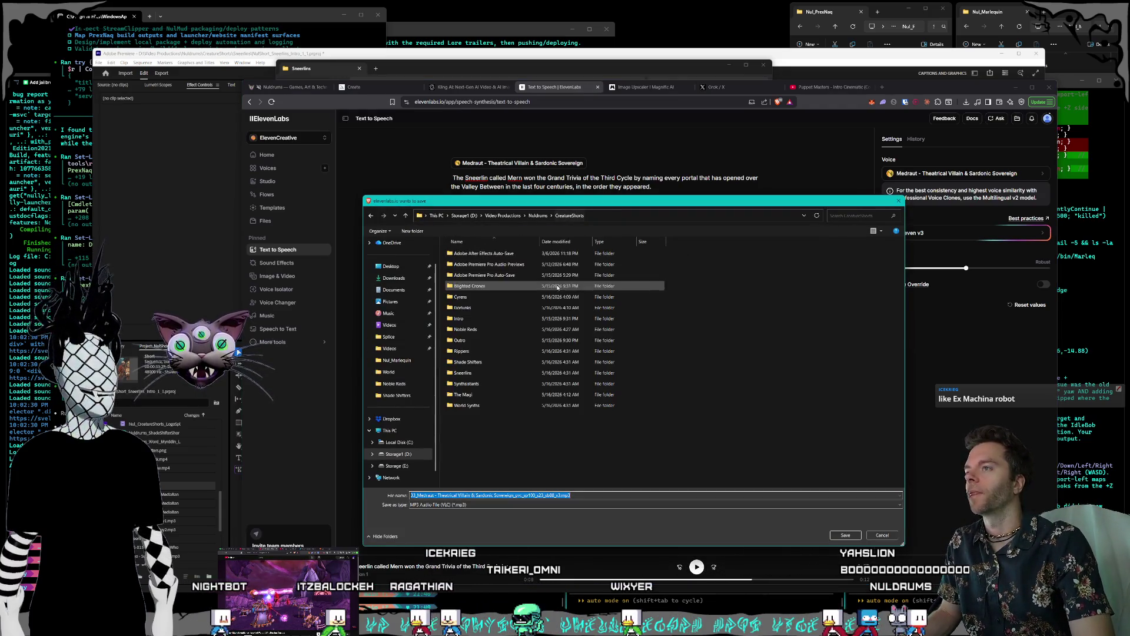
{"action": "double_click", "coordinate": [465, 373]}
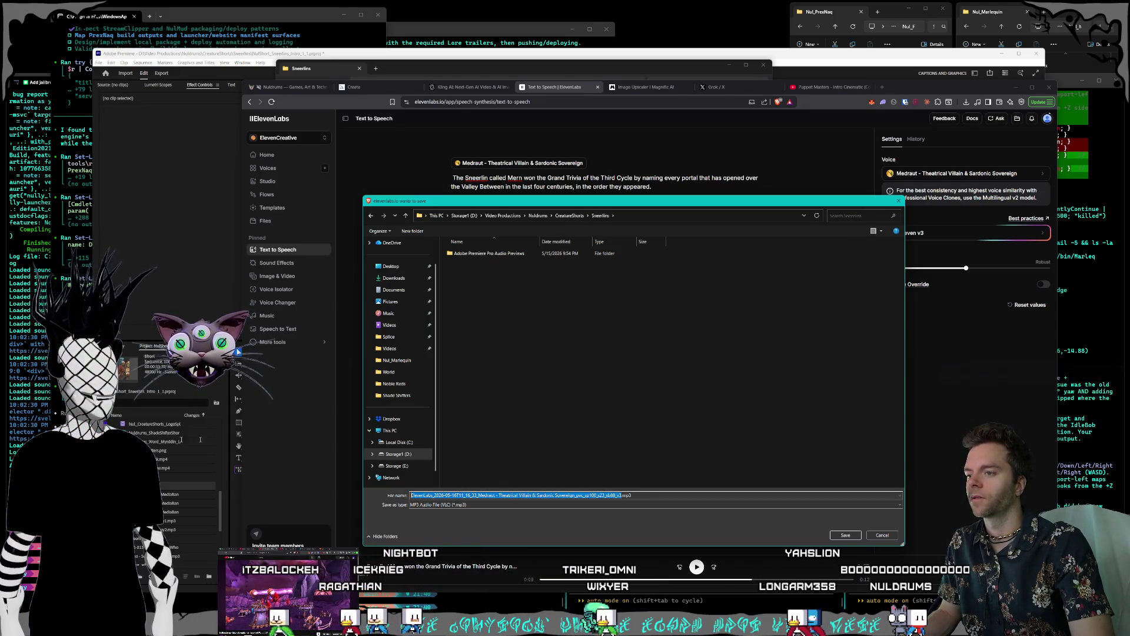
{"action": "type", "text": "Sneerlin"}
{"action": "type", "text": "Co"}
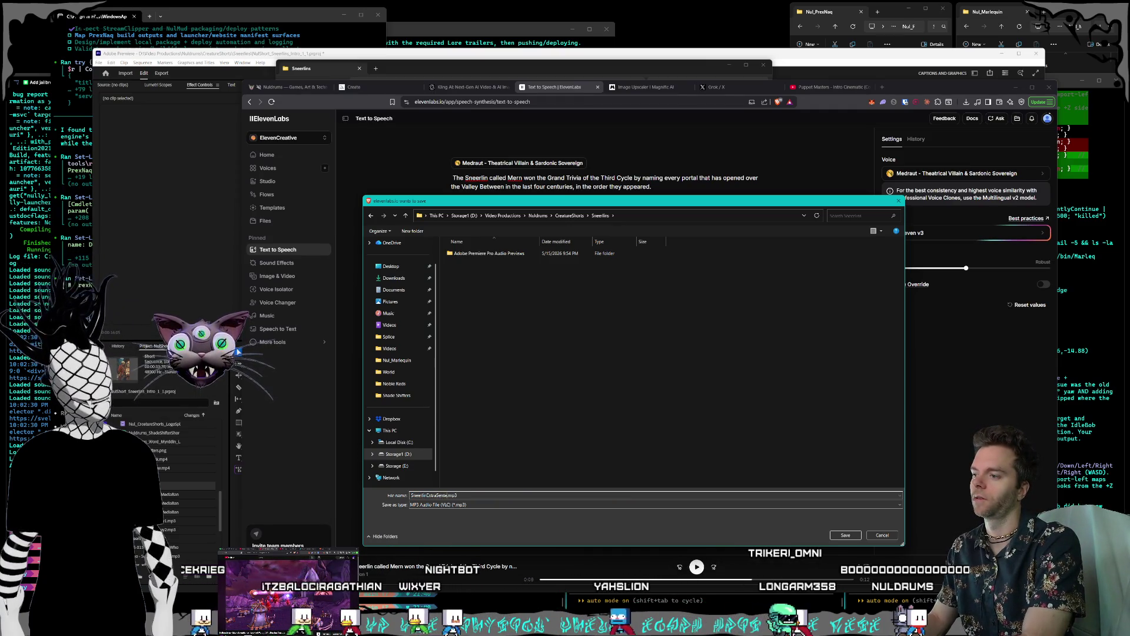
{"action": "key", "text": "Return"}
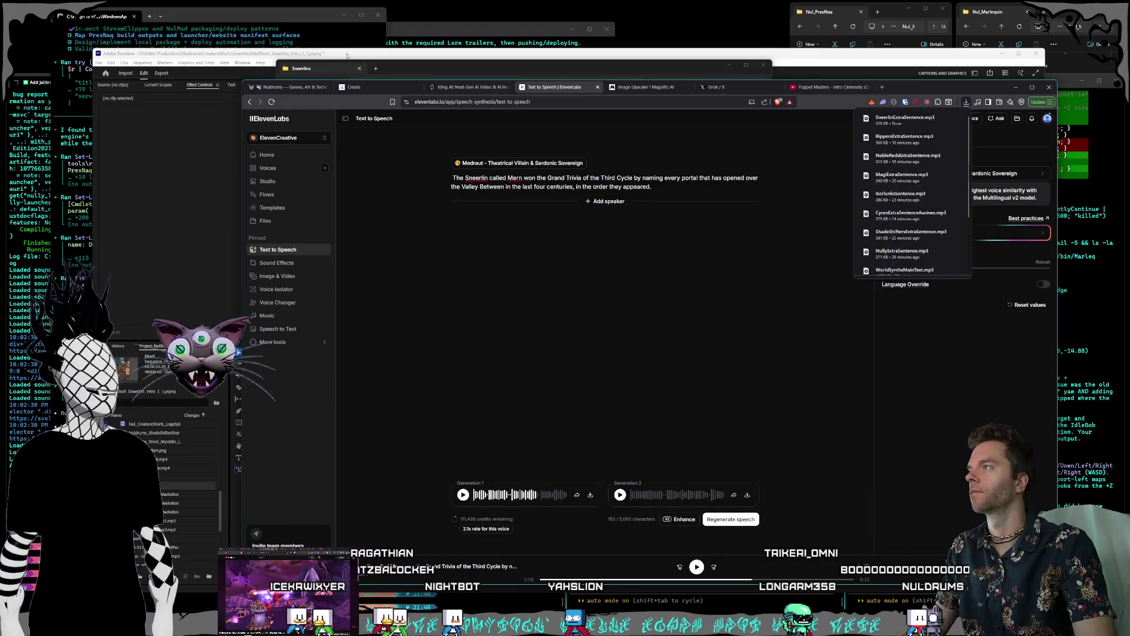
{"action": "left_click", "coordinate": [371, 55]}
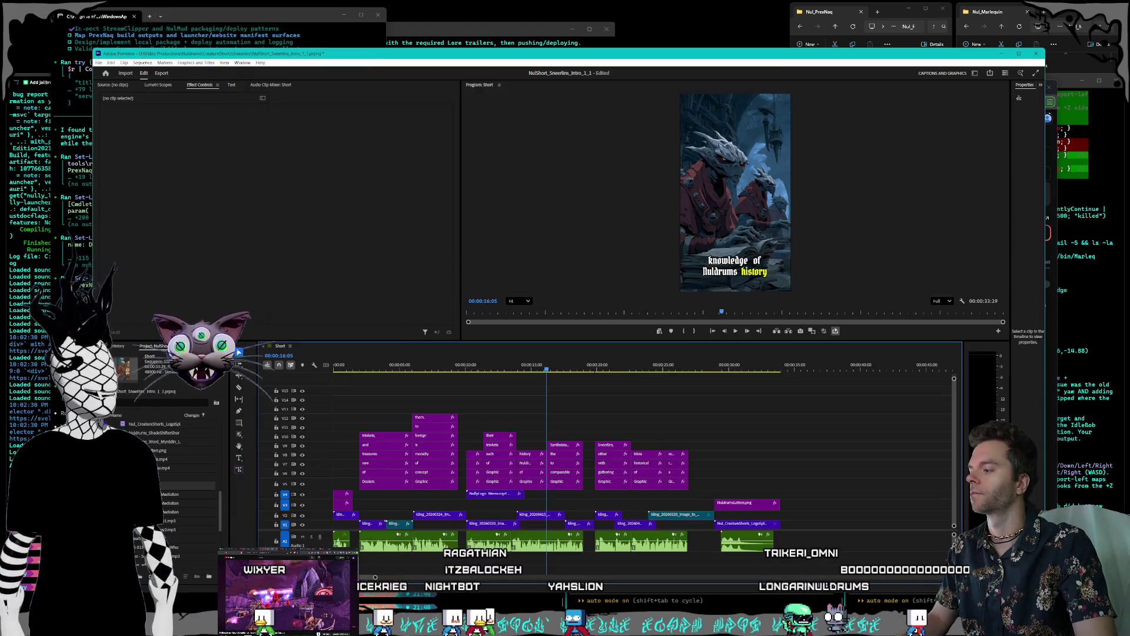
Step: Drag SneerlinExtraSentence.mp3 from the Sneerlins folder onto the end of the Premiere timeline
{"action": "key", "text": "alt+Tab"}
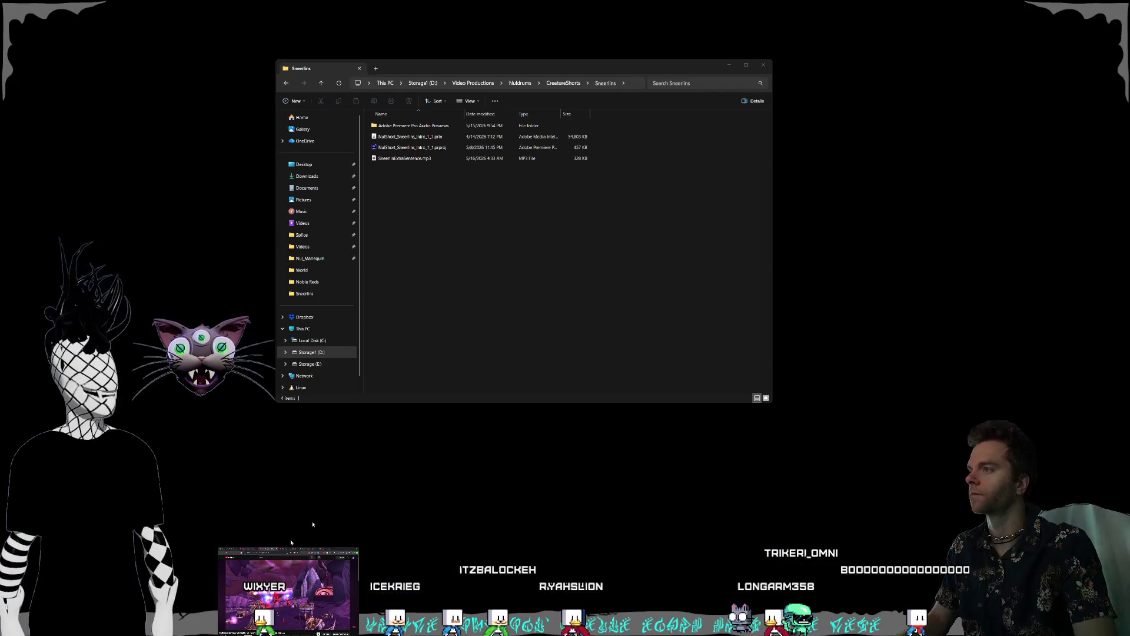
{"action": "left_click", "coordinate": [412, 159]}
{"action": "mouse_move", "coordinate": [412, 159]}
{"action": "left_mouse_down"}
{"action": "mouse_move", "coordinate": [774, 425]}
{"action": "mouse_move", "coordinate": [736, 462]}
{"action": "mouse_move", "coordinate": [793, 546]}
{"action": "left_mouse_up"}
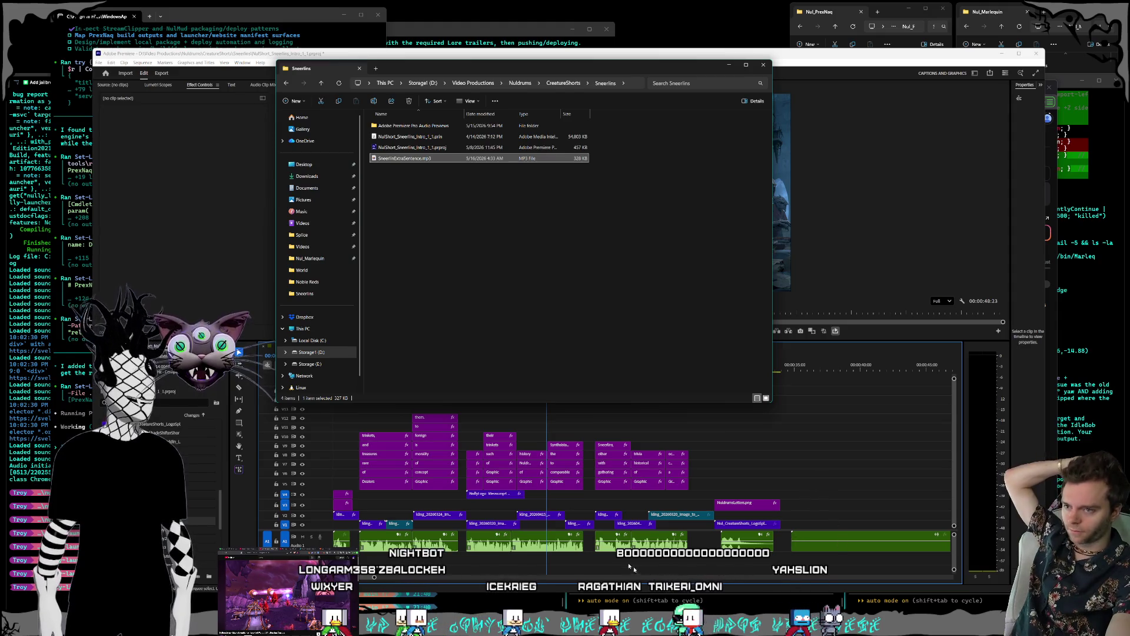
{"action": "left_click", "coordinate": [451, 533]}
{"action": "key", "text": "minus"}
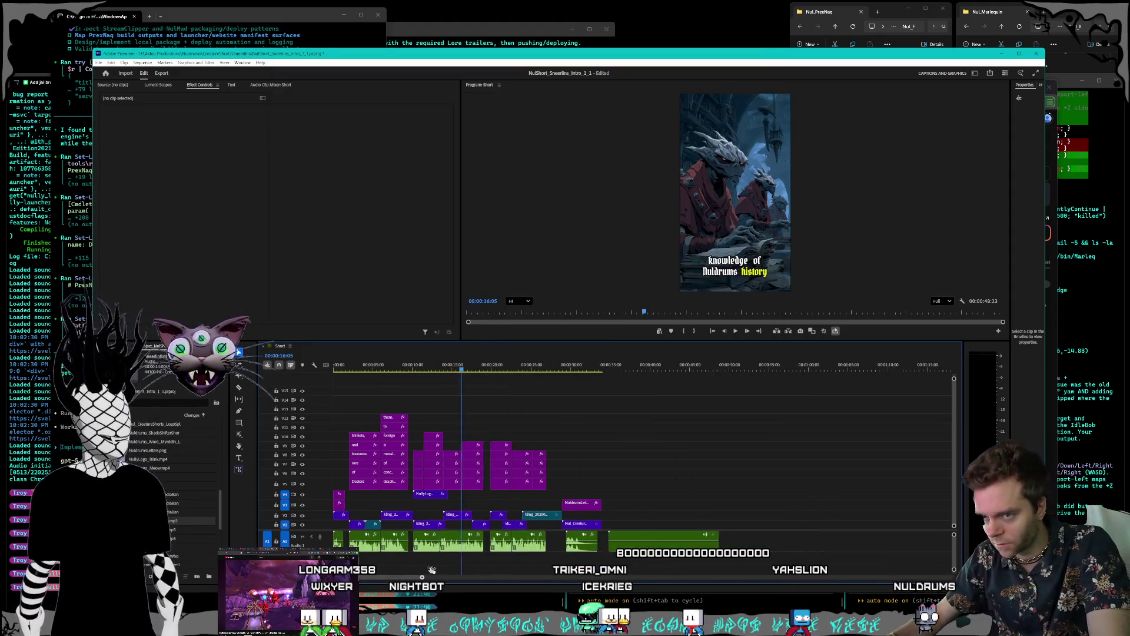
Step: Preview the new voiceover, push the outro clips to about 53 s, and move the voiceover about 6 s earlier
{"action": "left_click", "coordinate": [634, 365]}
{"action": "key", "text": "space"}
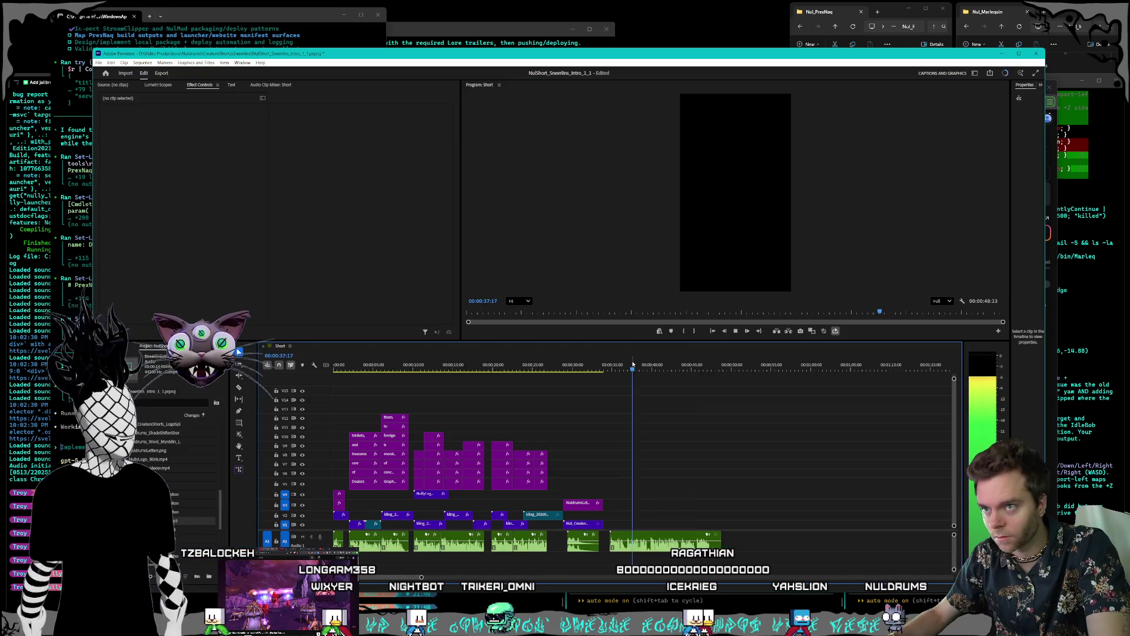
{"action": "left_click", "coordinate": [629, 365]}
{"action": "left_click_drag", "start_coordinate": [593, 567], "coordinate": [786, 567]}
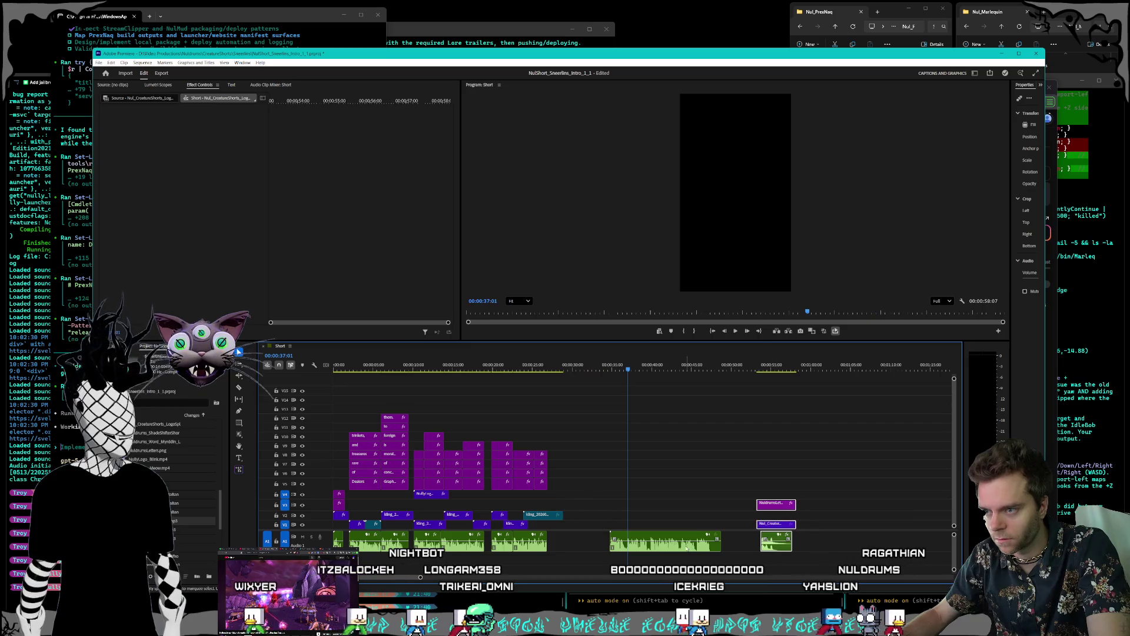
{"action": "left_click", "coordinate": [686, 547]}
{"action": "left_click_drag", "start_coordinate": [658, 546], "coordinate": [606, 544]}
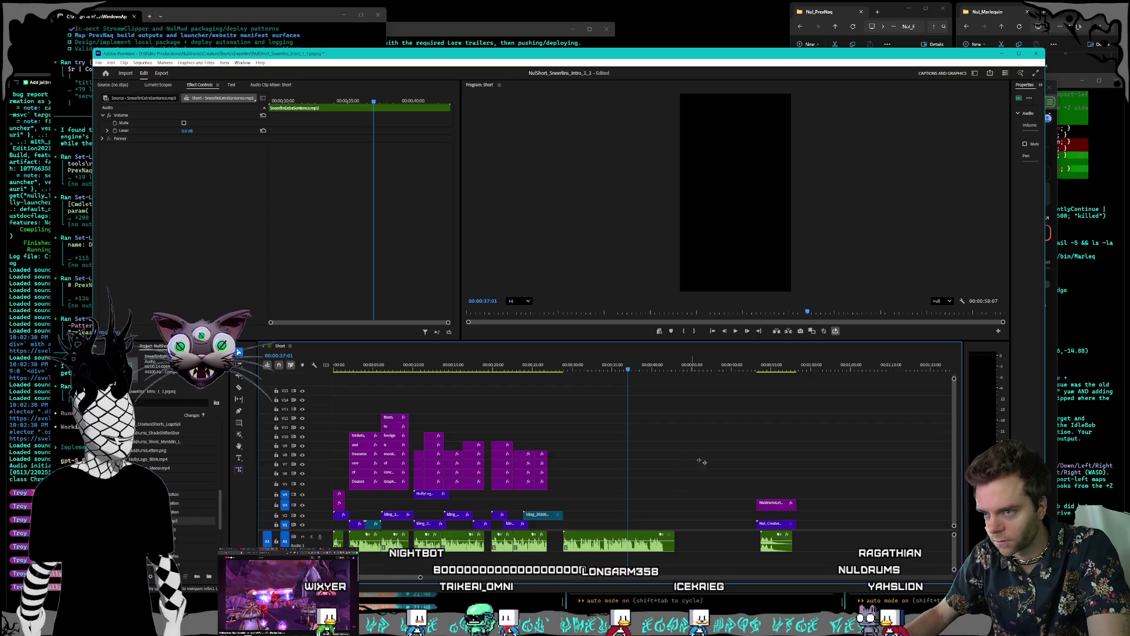
Step: Slide the outro clips back to butt against the voiceover and save the project
{"action": "left_click_drag", "start_coordinate": [775, 523], "coordinate": [694, 527]}
{"action": "left_click", "coordinate": [660, 469]}
{"action": "left_click", "coordinate": [698, 505]}
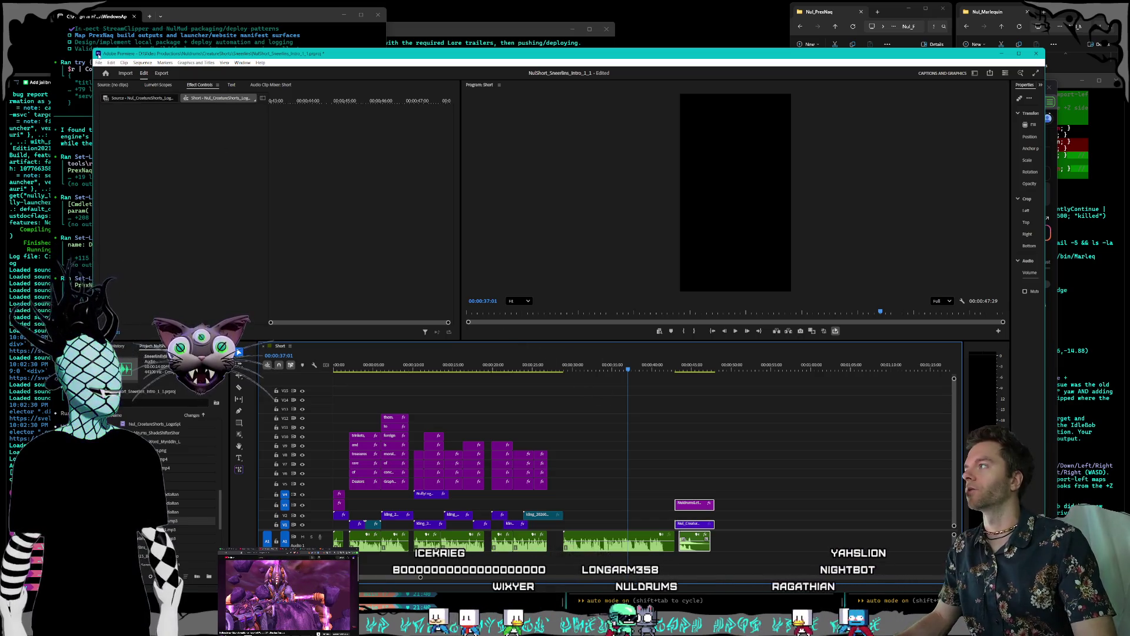
{"action": "left_click", "coordinate": [101, 62]}
{"action": "key", "text": "ctrl+s"}
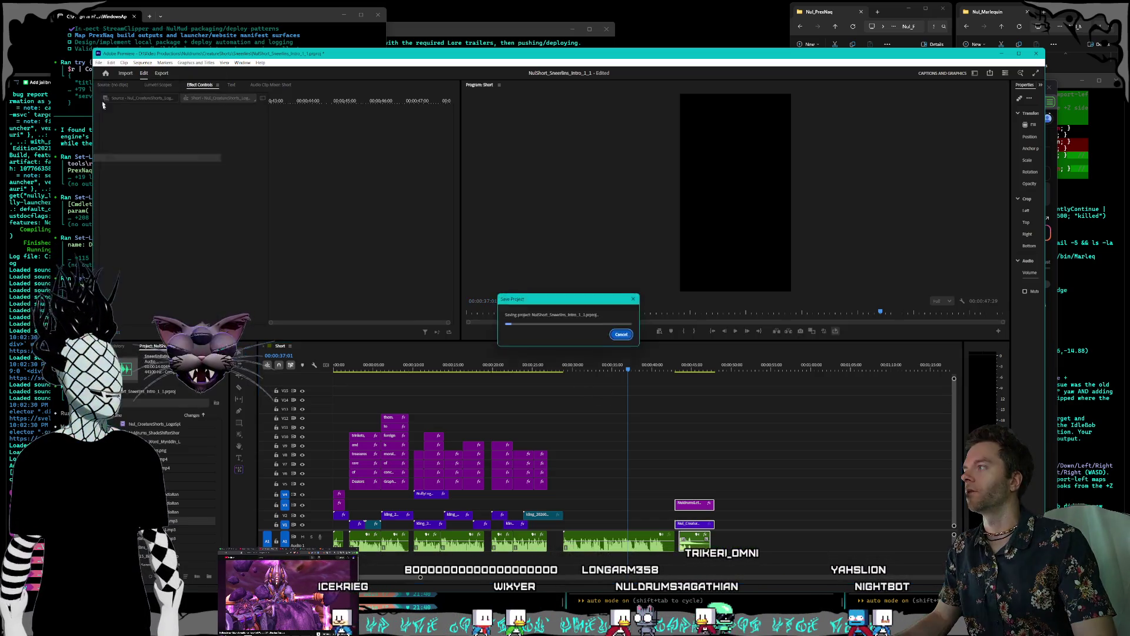
Step: Open the NulShort project from the CreatureShorts > Synthesisants folder
{"action": "left_click", "coordinate": [98, 63]}
{"action": "left_click", "coordinate": [432, 219]}
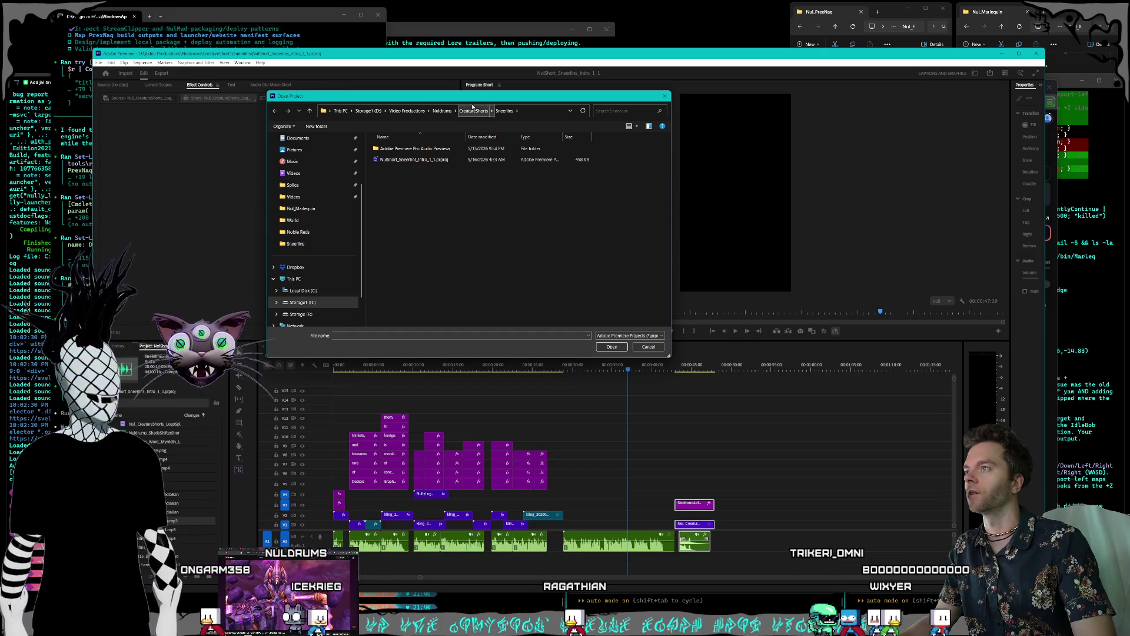
{"action": "left_click", "coordinate": [472, 109]}
{"action": "left_click", "coordinate": [403, 280]}
{"action": "double_click", "coordinate": [403, 281]}
{"action": "double_click", "coordinate": [403, 160]}
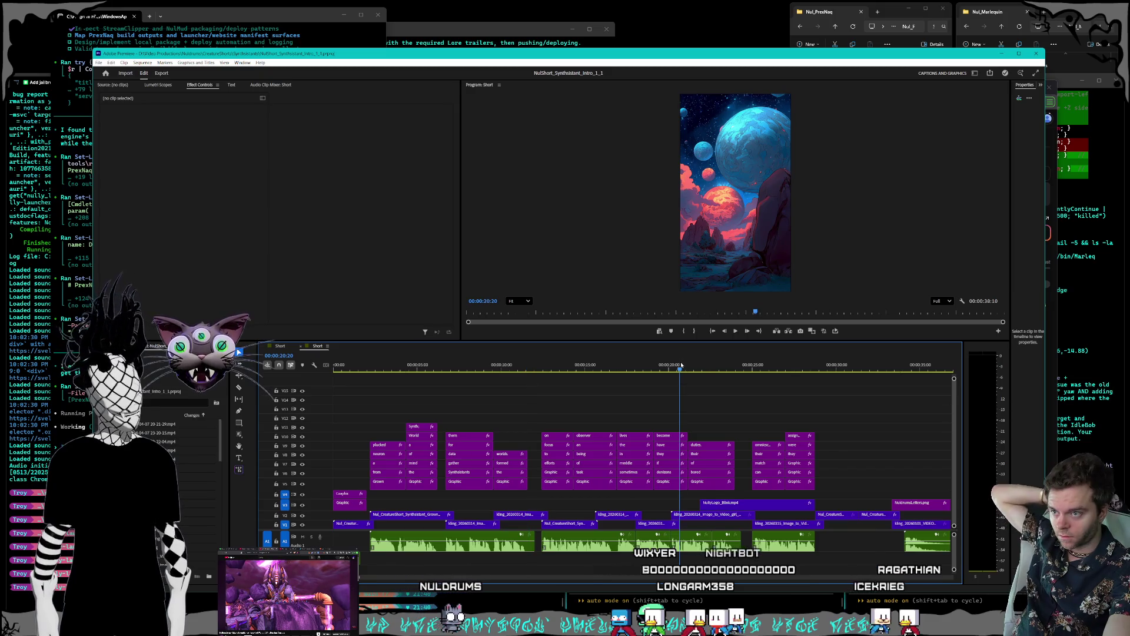
Step: Play the Synthesisants sequence from about 25 s and push the outro clips near 31–35 s later
{"action": "left_click", "coordinate": [753, 366]}
{"action": "key", "text": "space"}
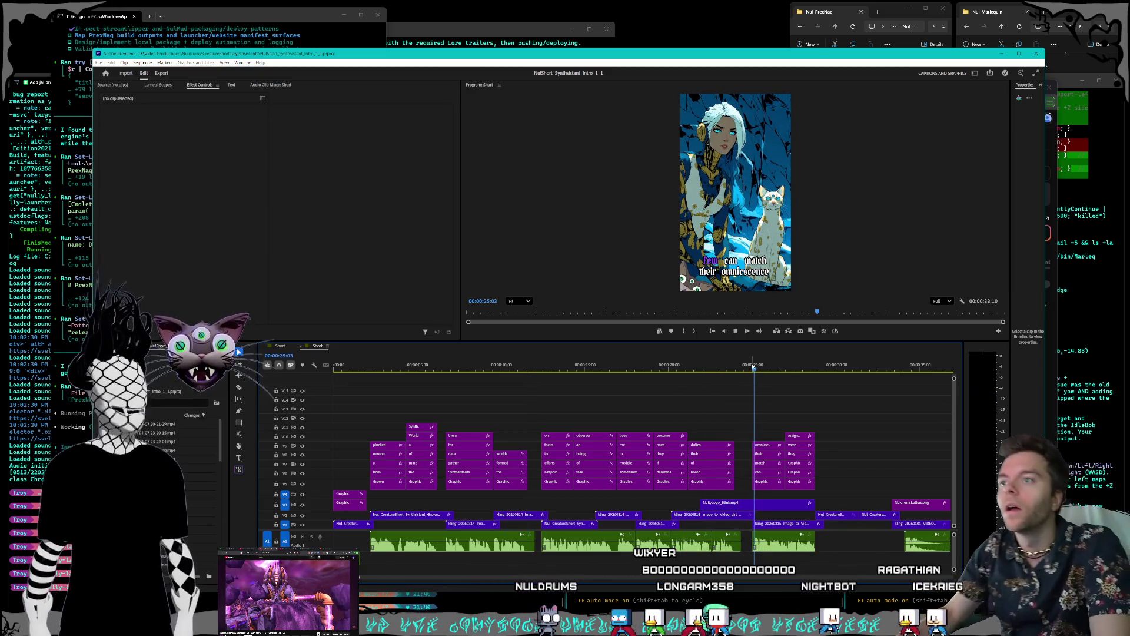
{"action": "key", "text": "minus"}
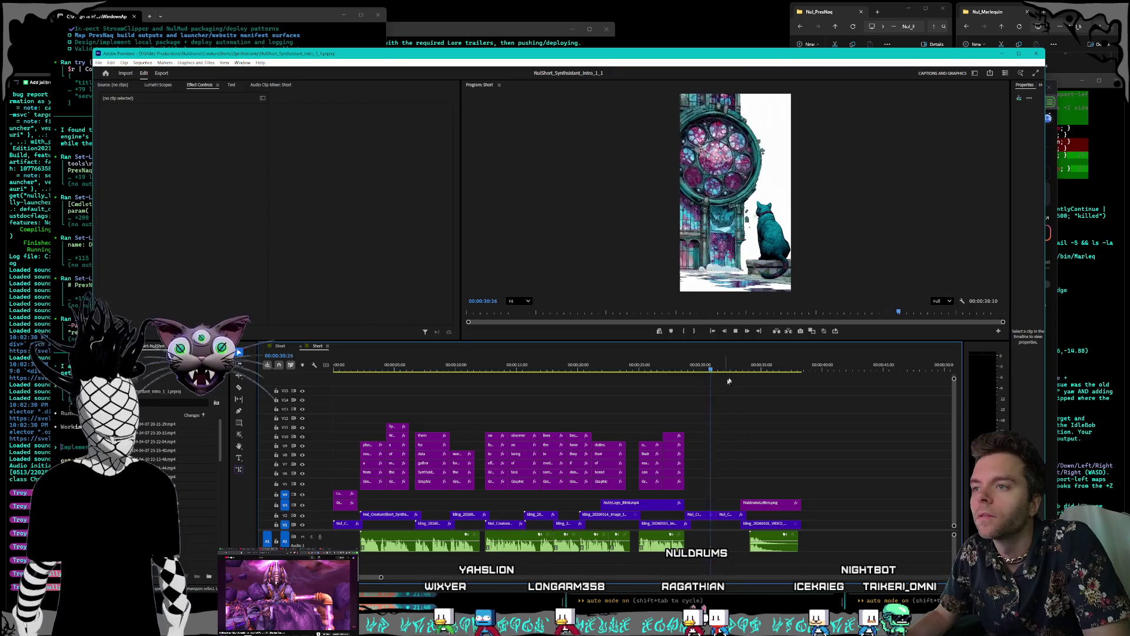
{"action": "mouse_move", "coordinate": [730, 494]}
{"action": "left_mouse_down"}
{"action": "mouse_move", "coordinate": [750, 528]}
{"action": "mouse_move", "coordinate": [834, 528]}
{"action": "left_mouse_up"}
{"action": "left_click", "coordinate": [759, 542]}
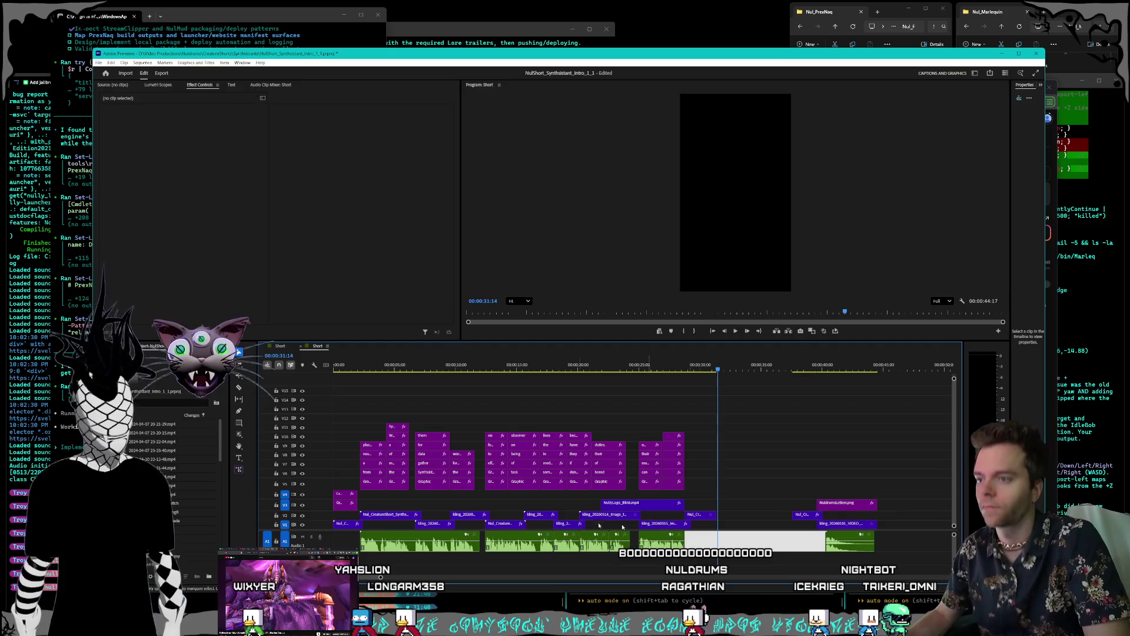
{"action": "key", "text": "alt+Tab"}
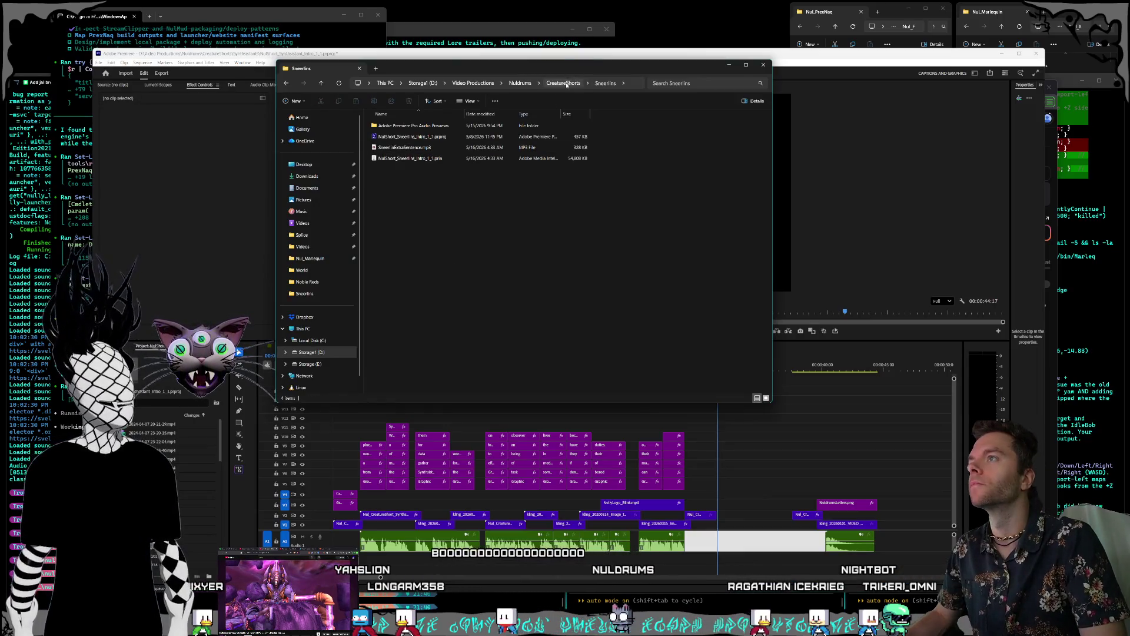
Step: Find the Synthsistants folder in CreatureShorts and drag NullyExtraSentence.mp3 onto the Premiere audio track
{"action": "key", "text": "alt+Up"}
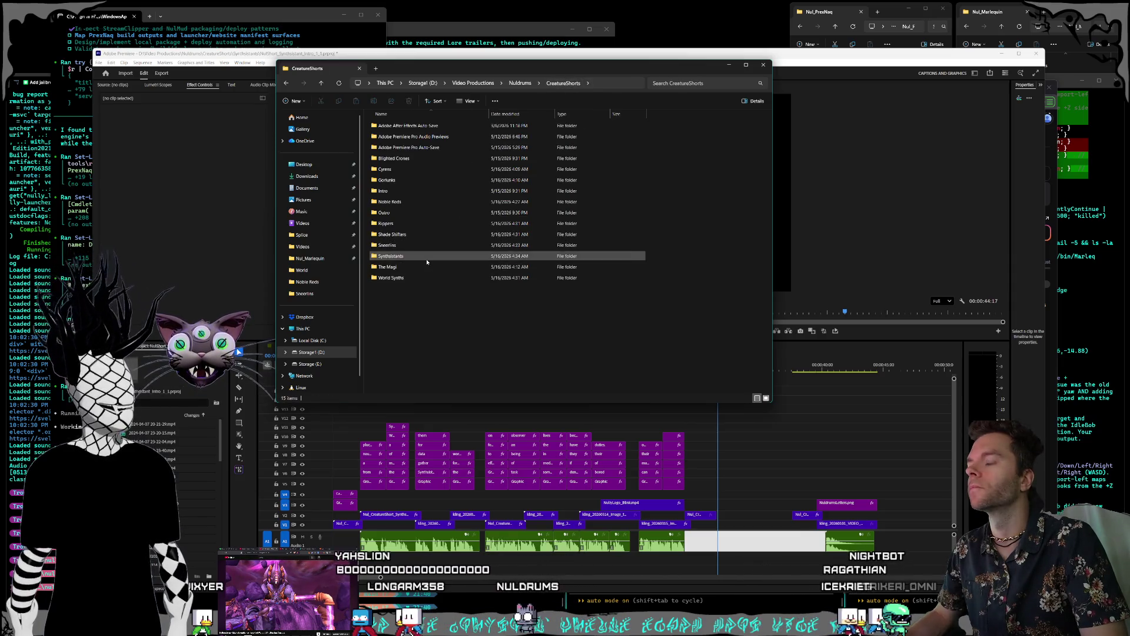
{"action": "left_click", "coordinate": [413, 264]}
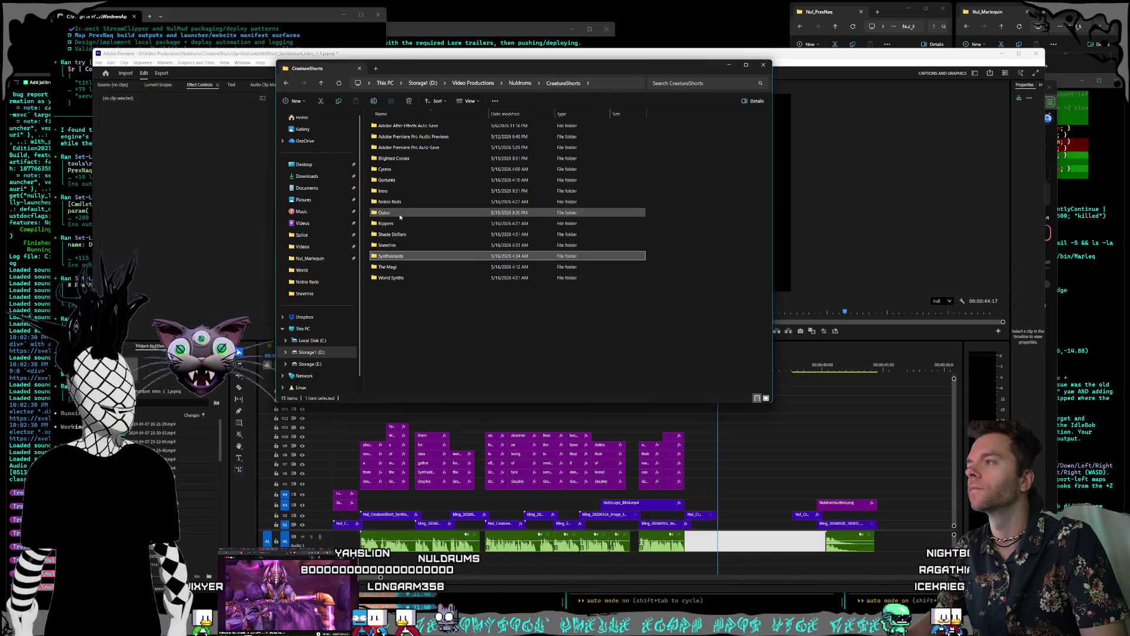
{"action": "left_click", "coordinate": [404, 180]}
{"action": "double_click", "coordinate": [403, 169]}
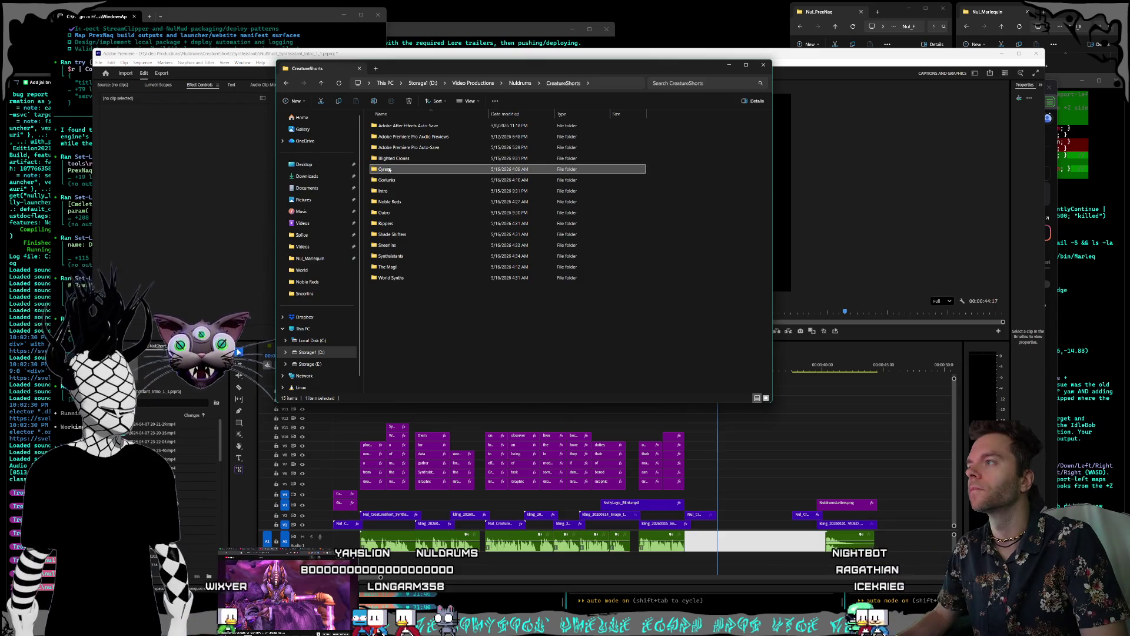
{"action": "key", "text": "alt+Left"}
{"action": "double_click", "coordinate": [393, 256]}
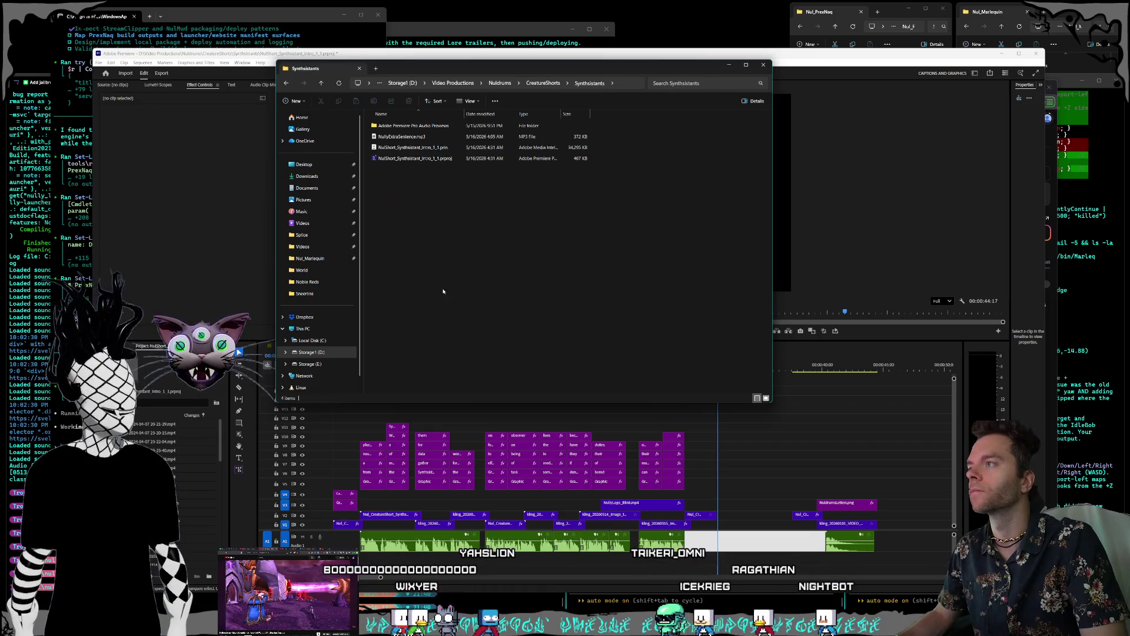
{"action": "mouse_move", "coordinate": [405, 137]}
{"action": "left_mouse_down"}
{"action": "mouse_move", "coordinate": [741, 527]}
{"action": "mouse_move", "coordinate": [717, 544]}
{"action": "mouse_move", "coordinate": [791, 530]}
{"action": "left_mouse_up"}
{"action": "scroll", "coordinate": [765, 533], "scroll_direction": "down", "scroll_amount": 3}
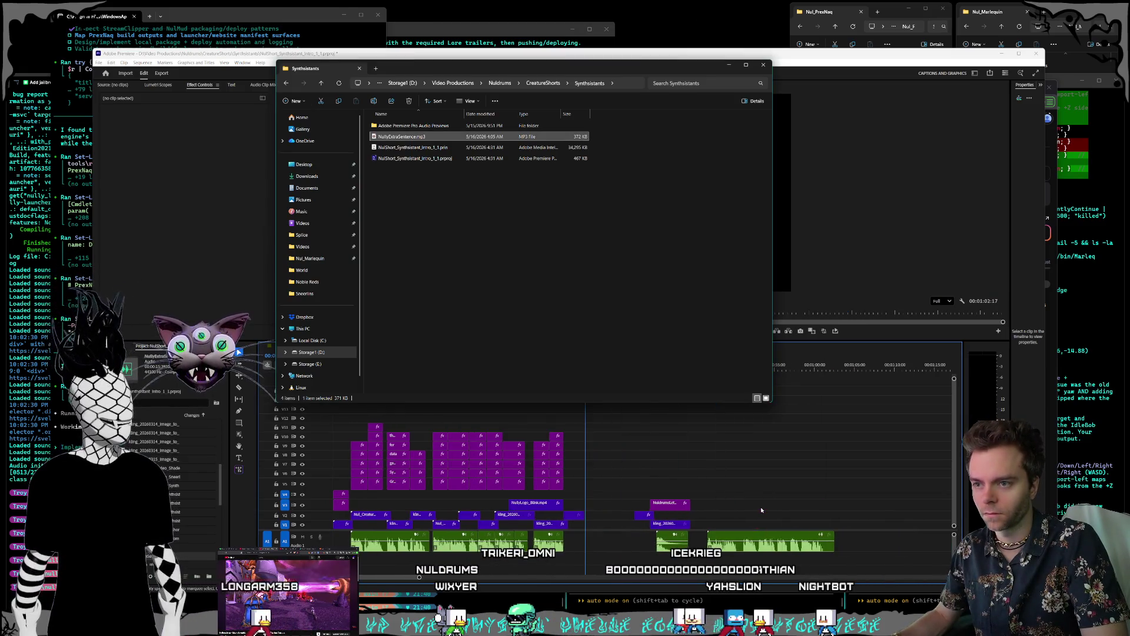
Step: Push the outro about 25 s later, drop NullyExtraSentence into the gap, and close the outro up behind it
{"action": "left_click", "coordinate": [650, 534]}
{"action": "left_click_drag", "start_coordinate": [668, 512], "coordinate": [868, 513]}
{"action": "left_click", "coordinate": [730, 542]}
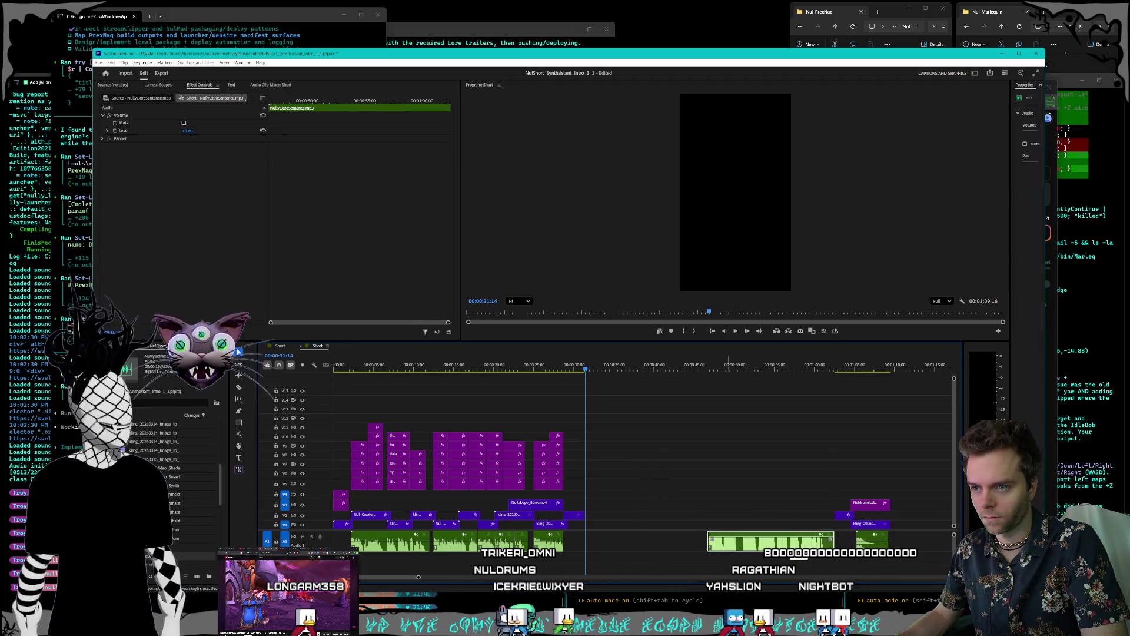
{"action": "left_click_drag", "start_coordinate": [807, 543], "coordinate": [643, 551]}
{"action": "left_click_drag", "start_coordinate": [782, 468], "coordinate": [908, 563]}
{"action": "left_click_drag", "start_coordinate": [872, 529], "coordinate": [740, 526]}
{"action": "left_click", "coordinate": [657, 456]}
{"action": "scroll", "coordinate": [626, 510], "scroll_direction": "up", "scroll_amount": 3}
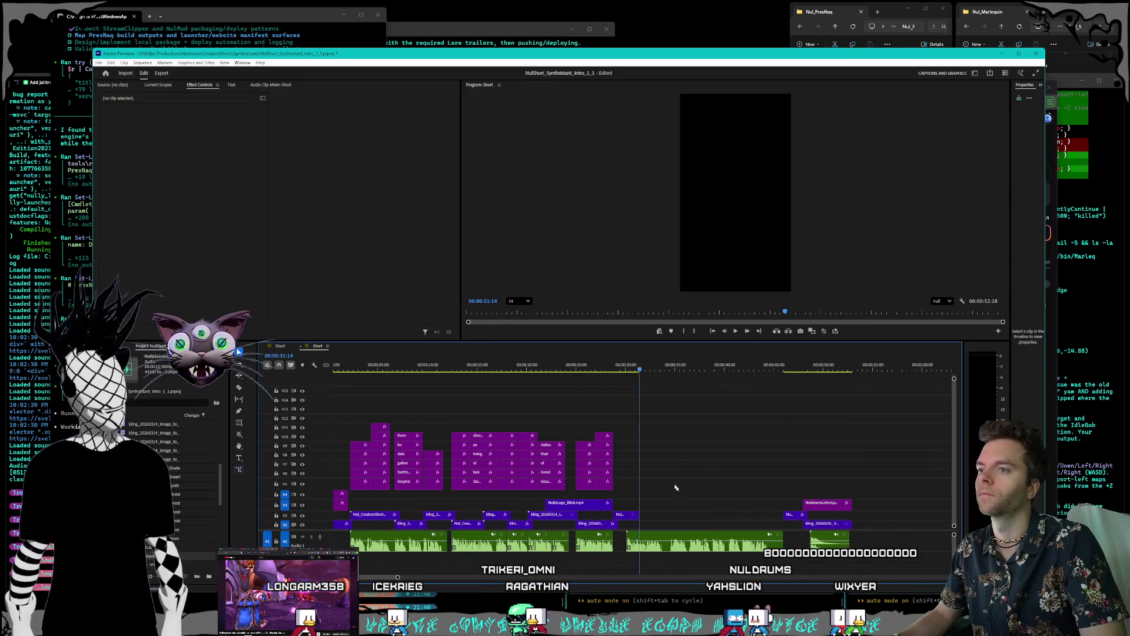
{"action": "left_click", "coordinate": [103, 63]}
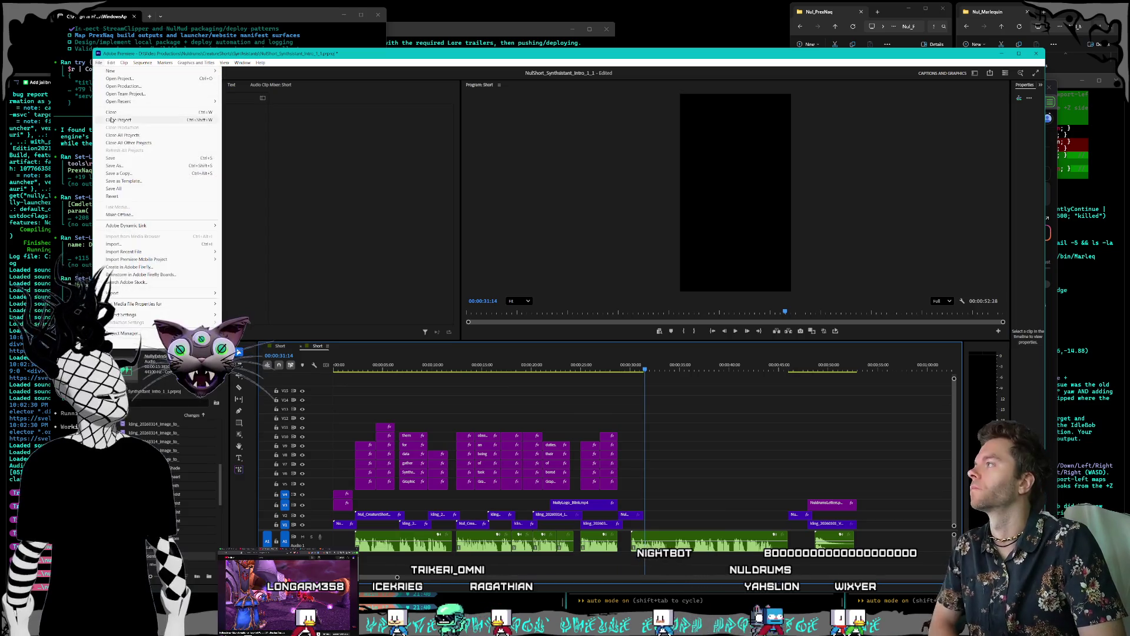
Step: Save the Synthsistants project and open NulShort_Cyrens_Intro_1_1.prproj from CreatureShorts > Cyrens
{"action": "left_click", "coordinate": [118, 158]}
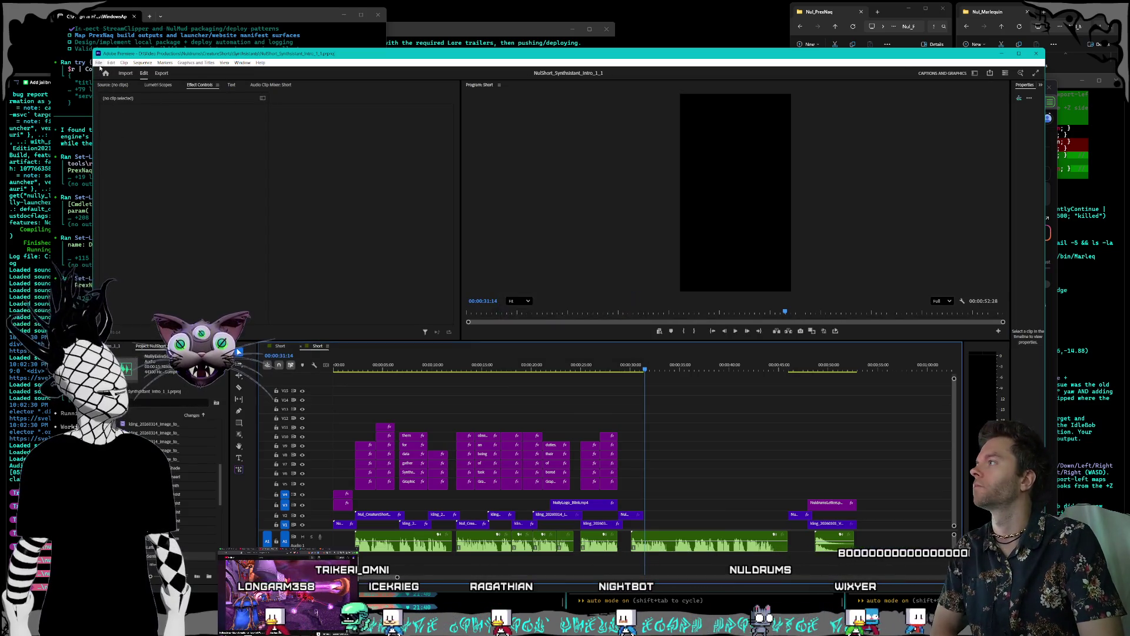
{"action": "left_click", "coordinate": [100, 63]}
{"action": "left_click", "coordinate": [358, 254]}
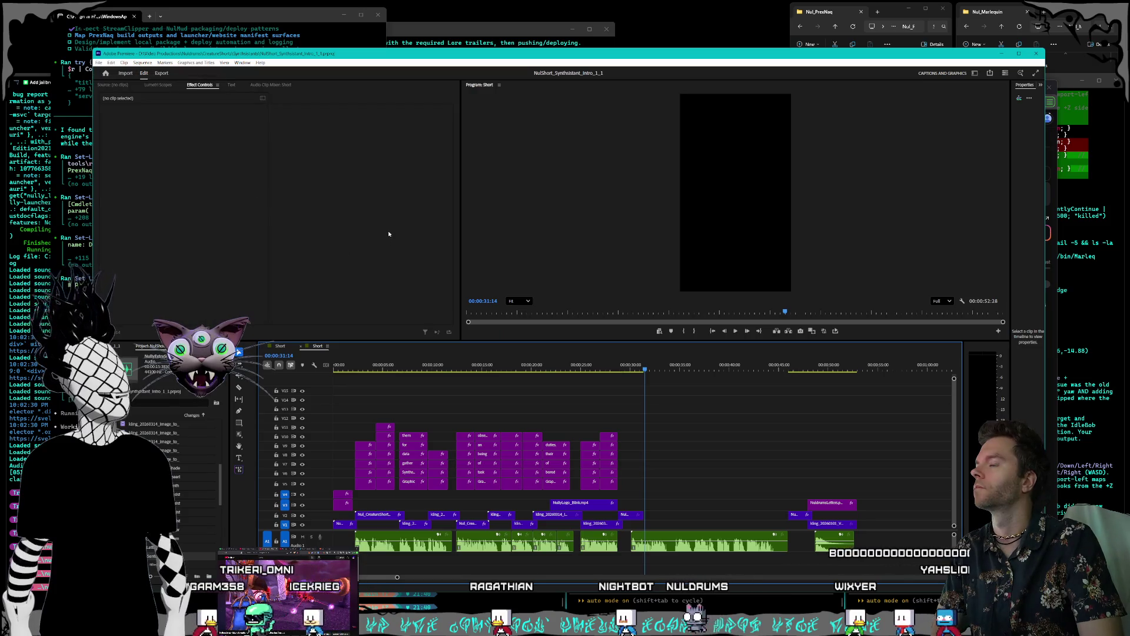
{"action": "left_click", "coordinate": [463, 112]}
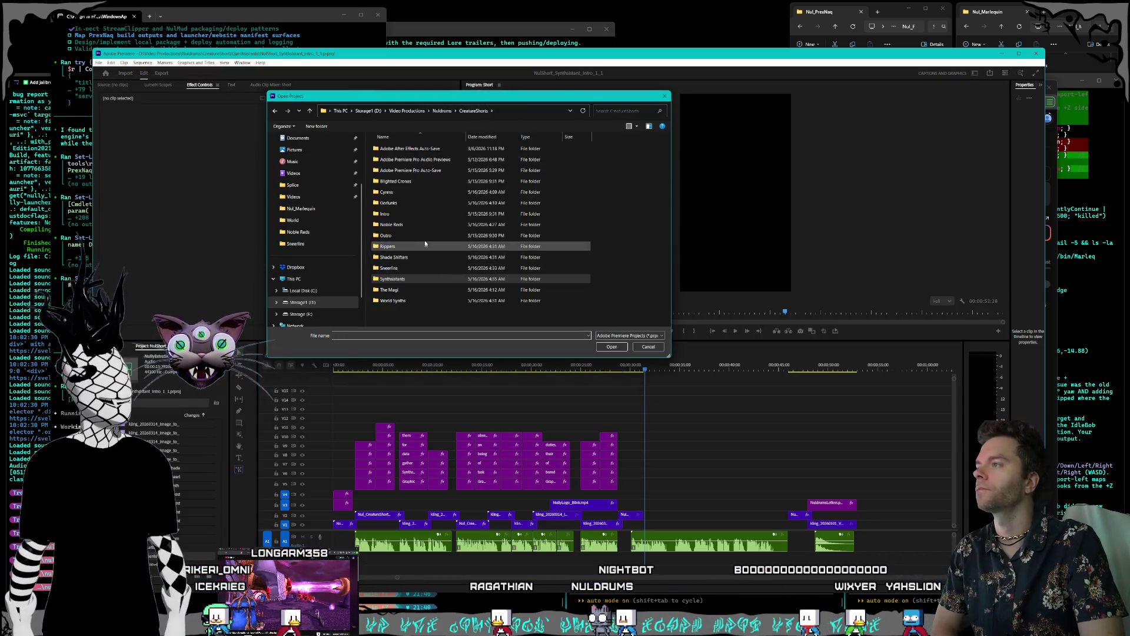
{"action": "double_click", "coordinate": [412, 192]}
{"action": "left_click", "coordinate": [421, 150]}
{"action": "double_click", "coordinate": [422, 150]}
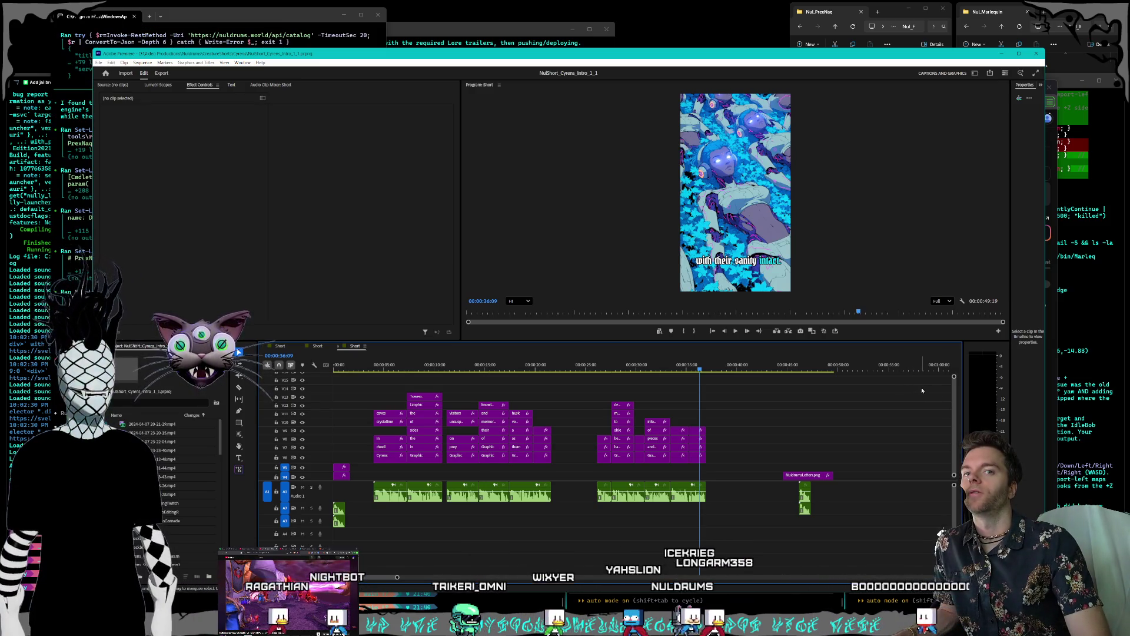
Step: Select the Cyrens outro clips at the end of the timeline and push them later
{"action": "scroll", "coordinate": [954, 400], "scroll_direction": "down", "scroll_amount": 2}
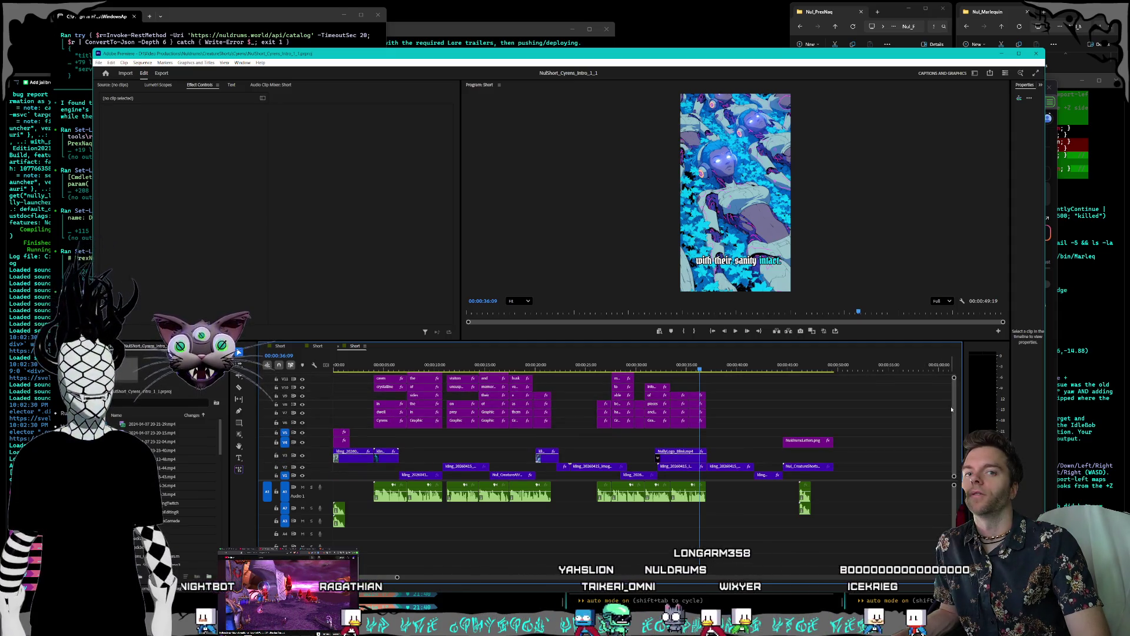
{"action": "mouse_move", "coordinate": [858, 530]}
{"action": "left_mouse_down"}
{"action": "mouse_move", "coordinate": [759, 415]}
{"action": "mouse_move", "coordinate": [850, 522]}
{"action": "mouse_move", "coordinate": [729, 417]}
{"action": "mouse_move", "coordinate": [724, 461]}
{"action": "left_mouse_up"}
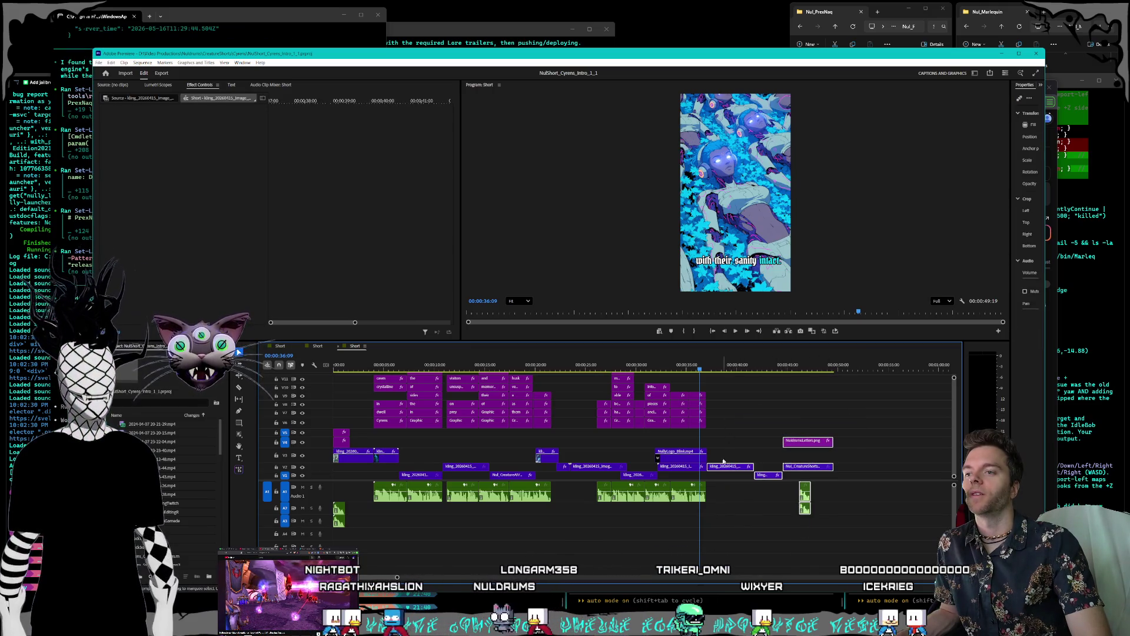
{"action": "left_click_drag", "start_coordinate": [759, 418], "coordinate": [873, 524]}
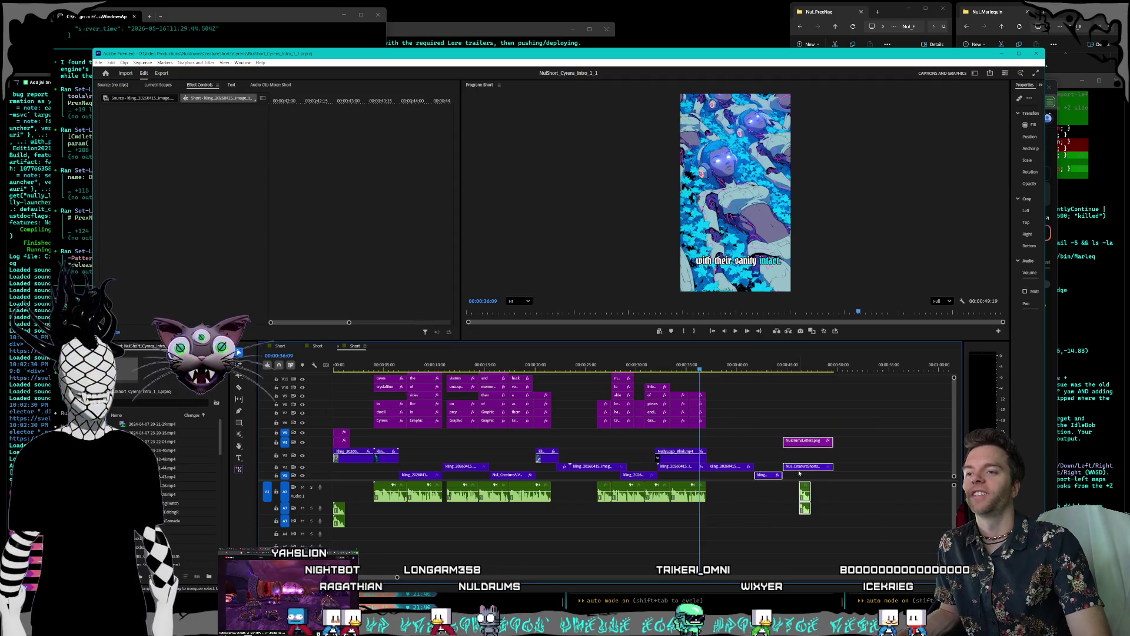
{"action": "left_click_drag", "start_coordinate": [801, 471], "coordinate": [897, 471]}
{"action": "left_click", "coordinate": [838, 510]}
Step: Select the empty gaps on tracks A1 and A2 in turn to check them
{"action": "left_click", "coordinate": [819, 495]}
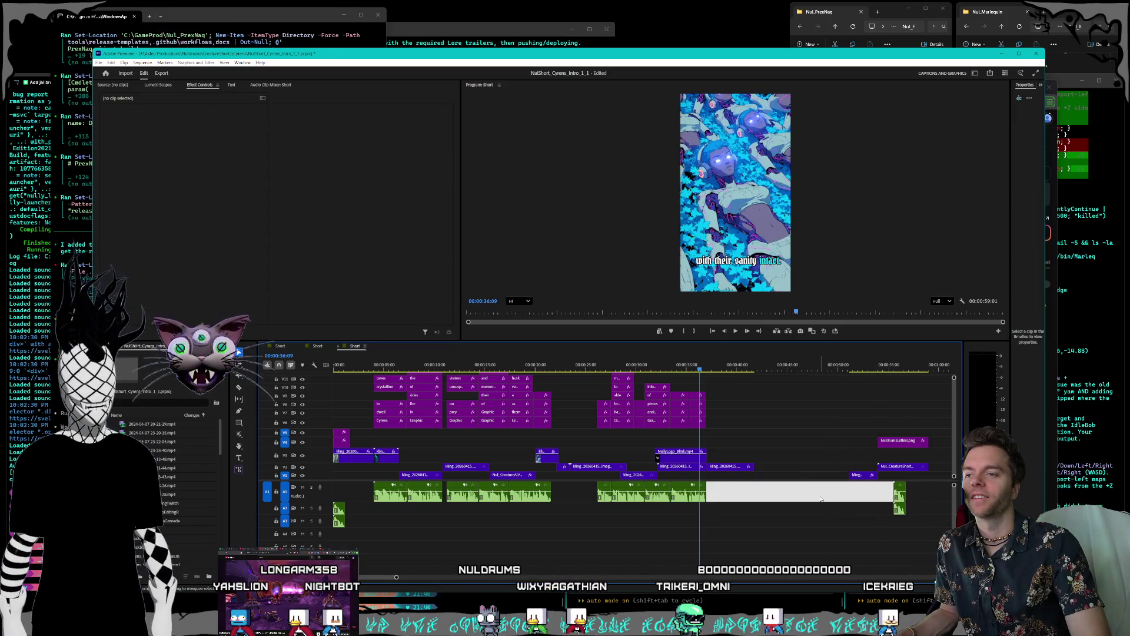
{"action": "left_click", "coordinate": [751, 513]}
{"action": "left_click", "coordinate": [738, 506]}
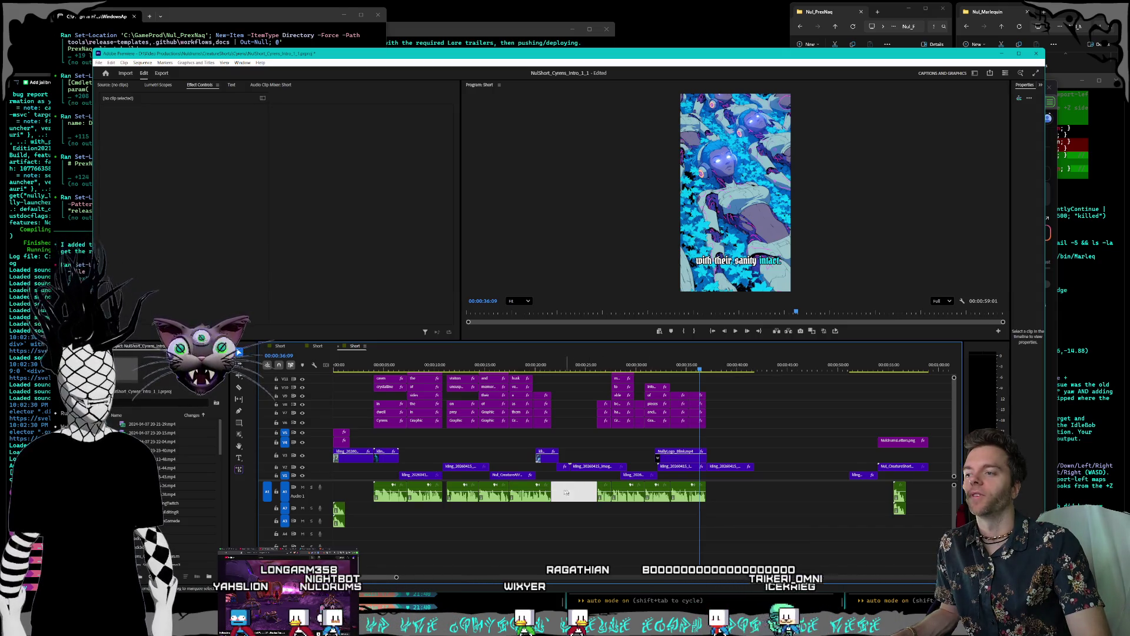
{"action": "left_click", "coordinate": [349, 499]}
{"action": "left_click", "coordinate": [359, 507]}
{"action": "left_click", "coordinate": [361, 498]}
{"action": "left_click", "coordinate": [360, 508]}
{"action": "left_click", "coordinate": [361, 498]}
{"action": "left_click", "coordinate": [360, 507]}
{"action": "left_click", "coordinate": [362, 497]}
{"action": "left_click", "coordinate": [360, 507]}
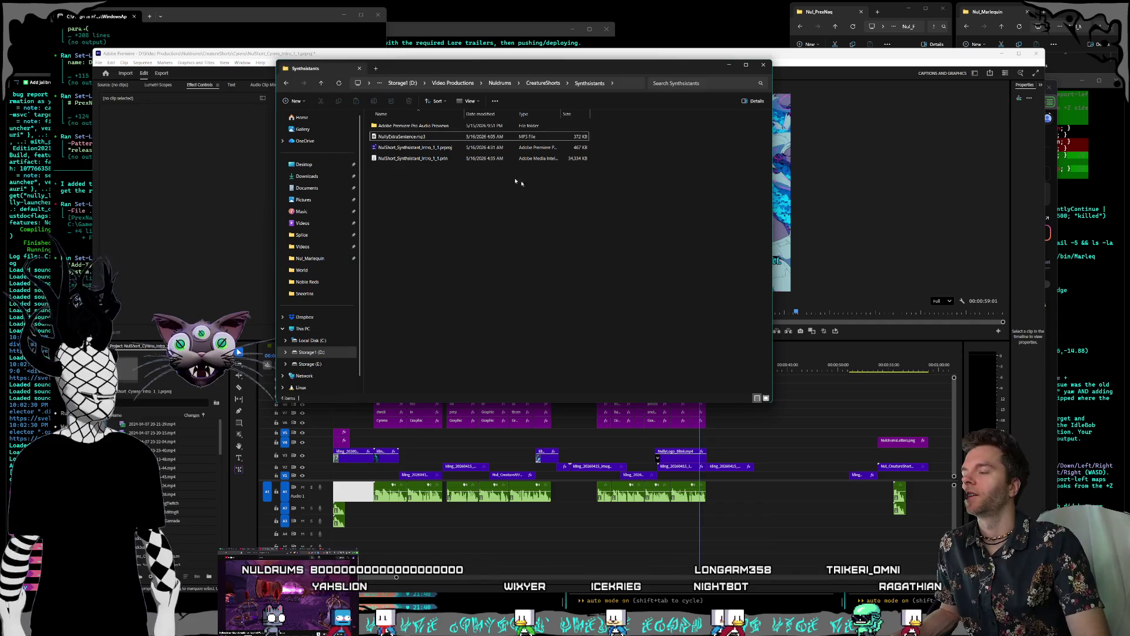
Step: Open the Cyrens folder in CreatureShorts and drag its voiceover MP3 into the timeline gap before the outro
{"action": "left_click_drag", "start_coordinate": [493, 67], "coordinate": [478, 45]}
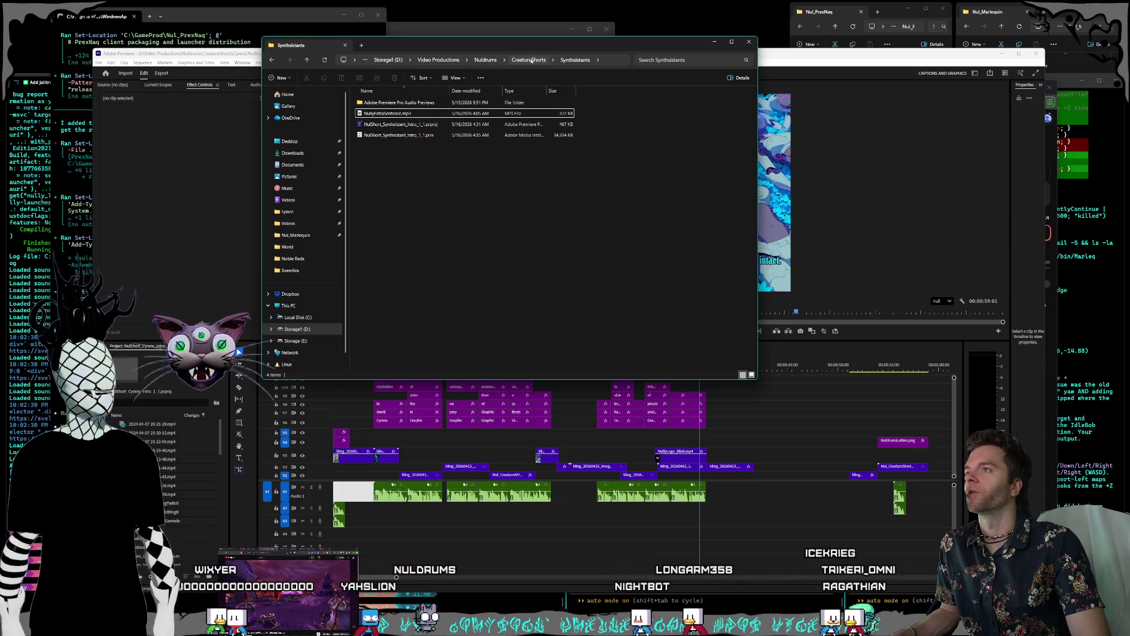
{"action": "left_click", "coordinate": [529, 60]}
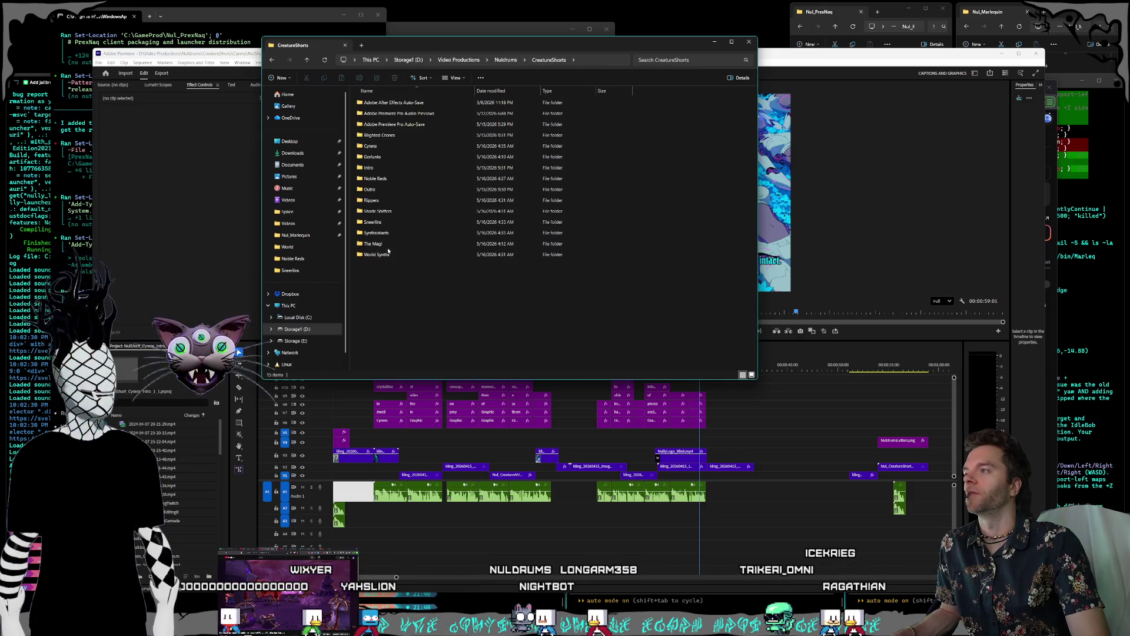
{"action": "double_click", "coordinate": [386, 233]}
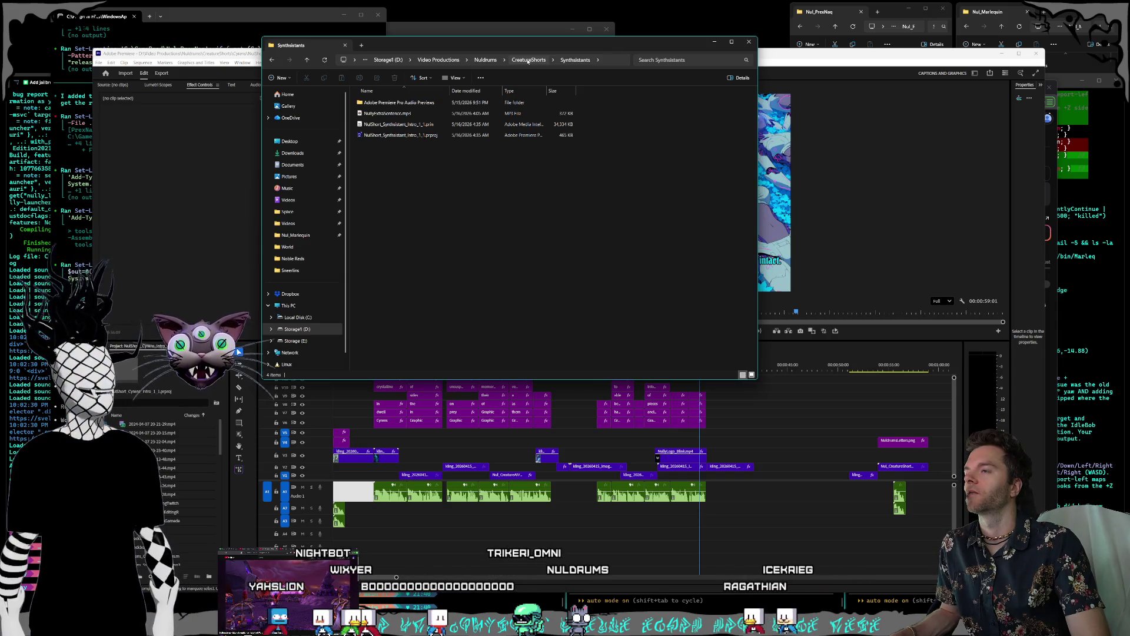
{"action": "left_click", "coordinate": [528, 60]}
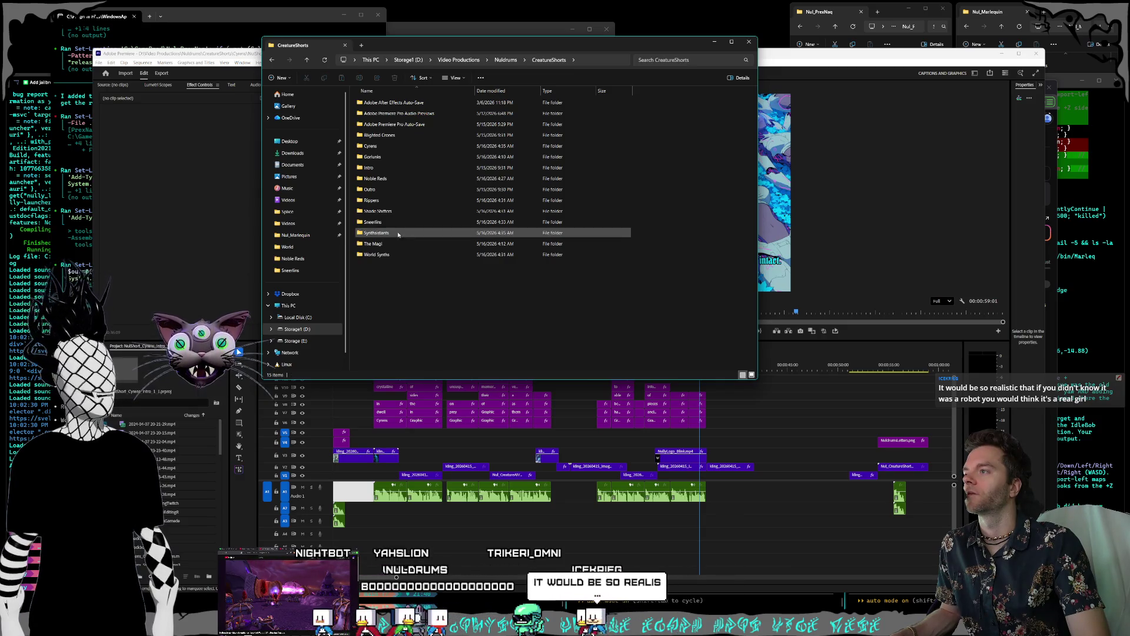
{"action": "double_click", "coordinate": [386, 148]}
{"action": "mouse_move", "coordinate": [385, 114]}
{"action": "left_mouse_down"}
{"action": "mouse_move", "coordinate": [677, 365]}
{"action": "mouse_move", "coordinate": [719, 489]}
{"action": "left_mouse_up"}
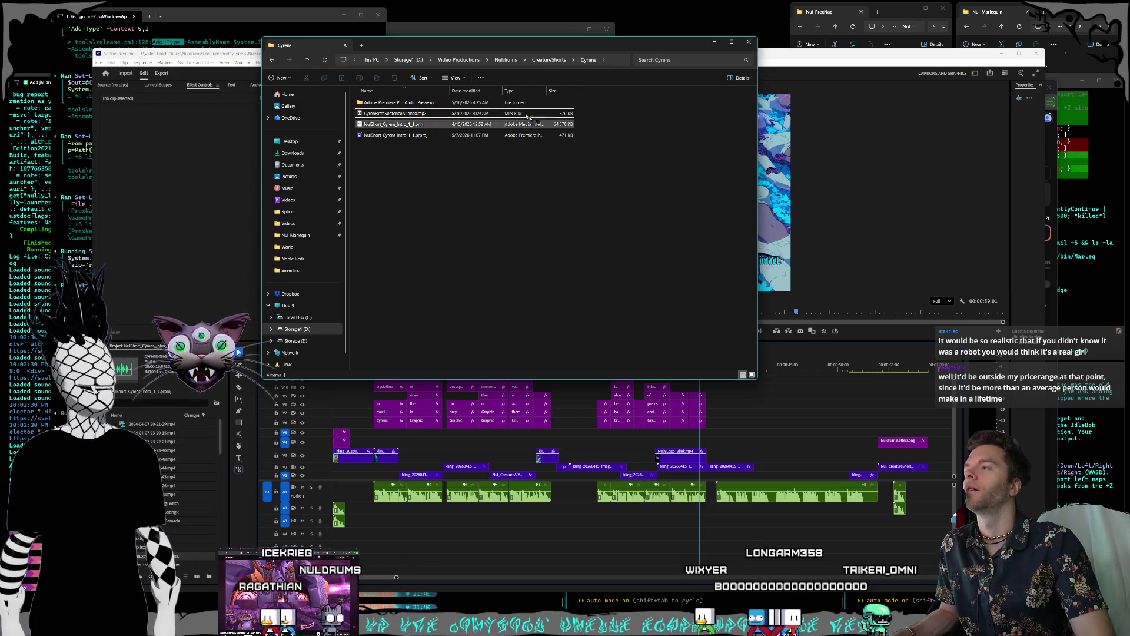
{"action": "mouse_move", "coordinate": [587, 45]}
{"action": "left_mouse_down"}
{"action": "mouse_move", "coordinate": [599, 43]}
{"action": "mouse_move", "coordinate": [577, 42]}
{"action": "left_mouse_up"}
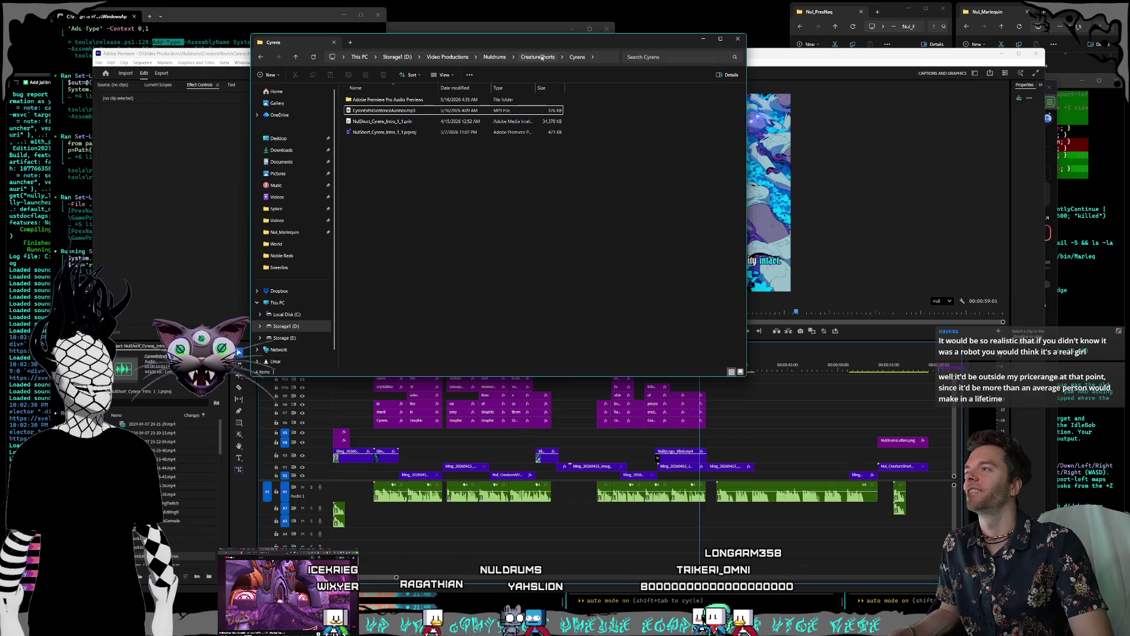
Step: Browse the CreatureShorts subfolders Noble Reds, Outro and Rippers
{"action": "left_click", "coordinate": [539, 57]}
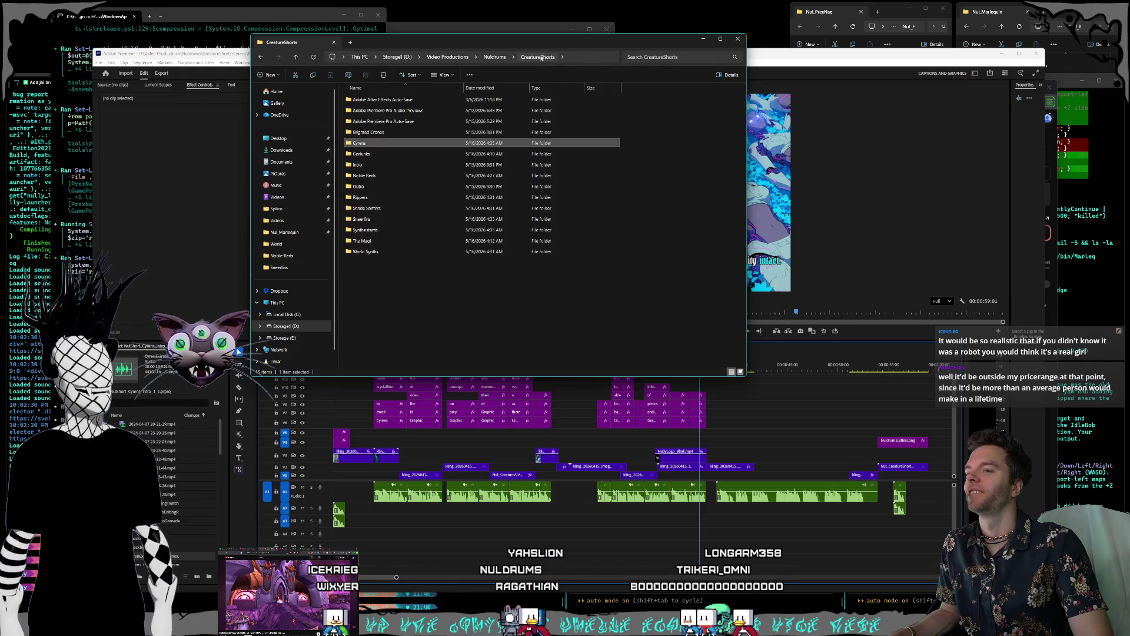
{"action": "left_click", "coordinate": [453, 301]}
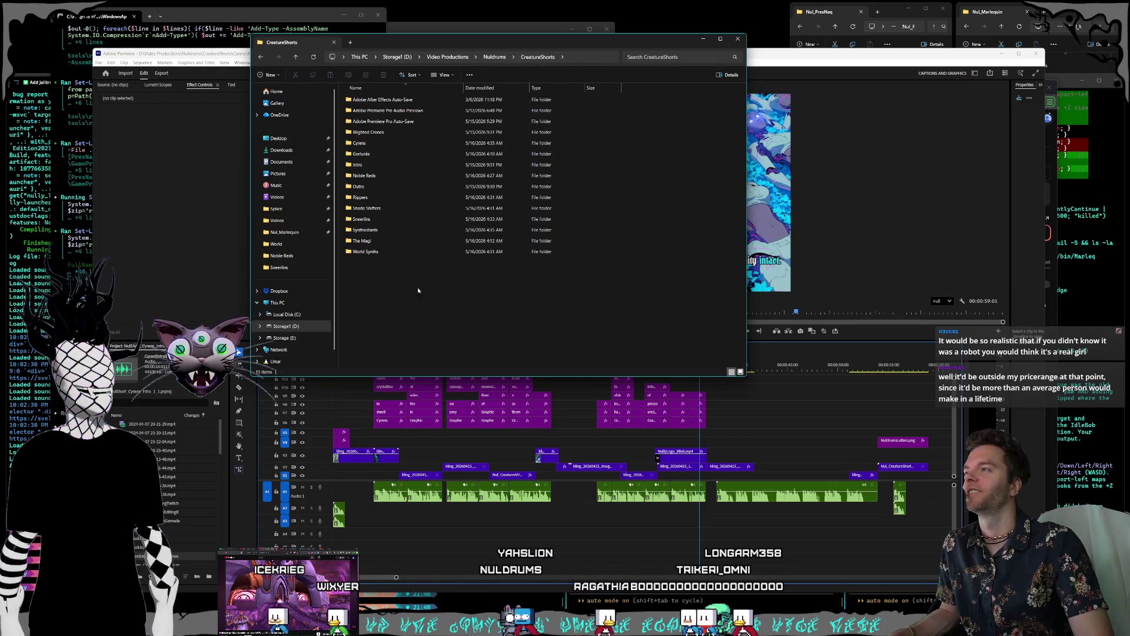
{"action": "left_click", "coordinate": [386, 154]}
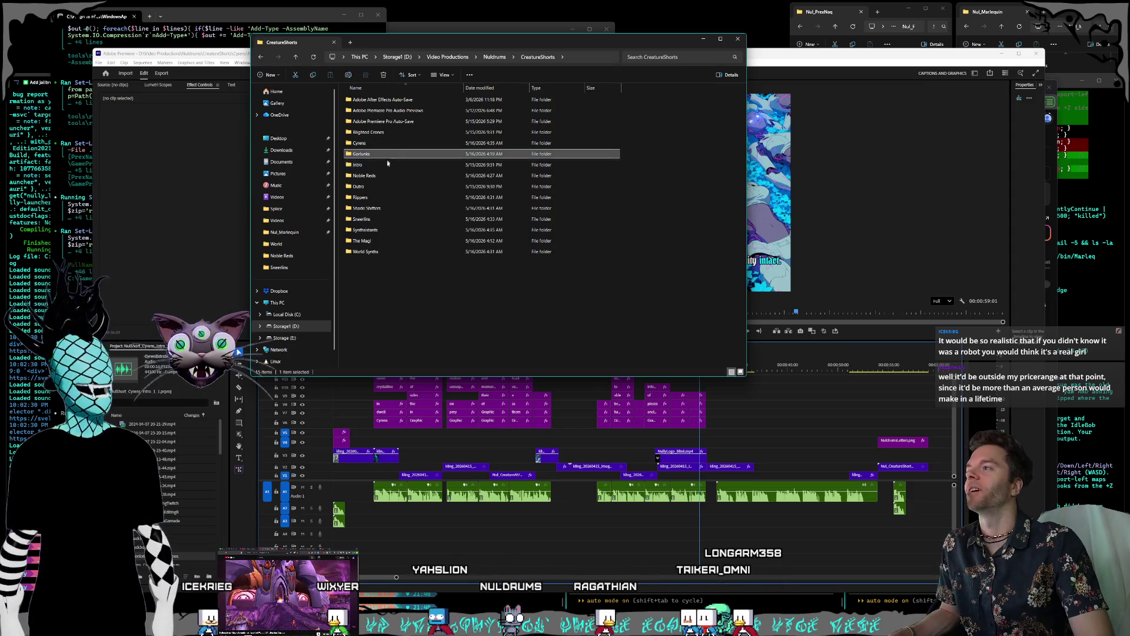
{"action": "left_click", "coordinate": [385, 175]}
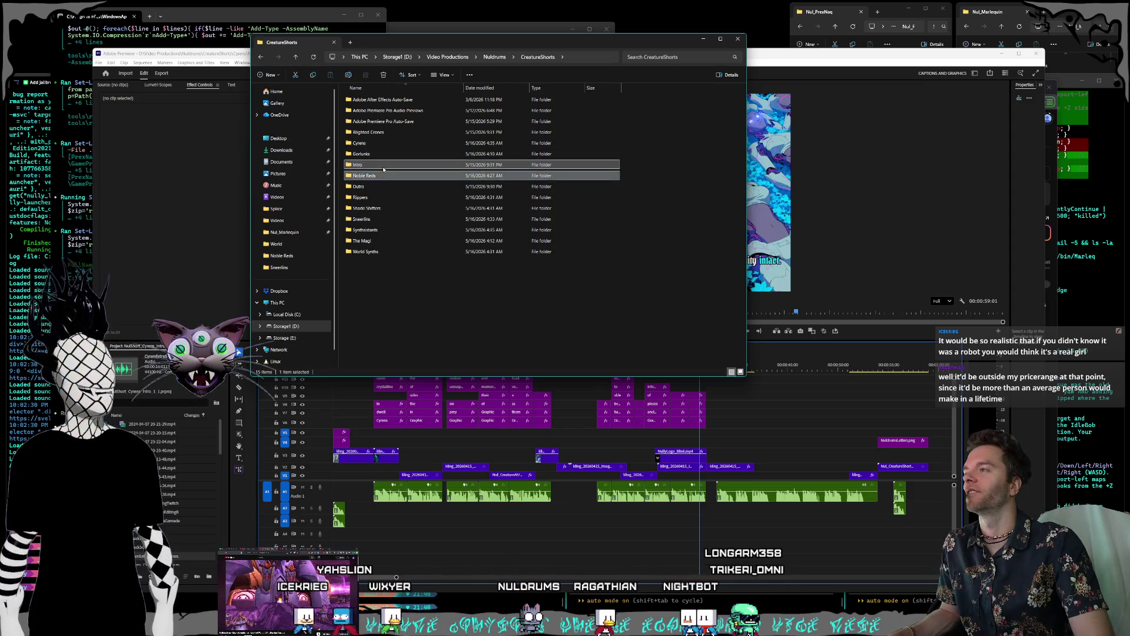
{"action": "double_click", "coordinate": [382, 175]}
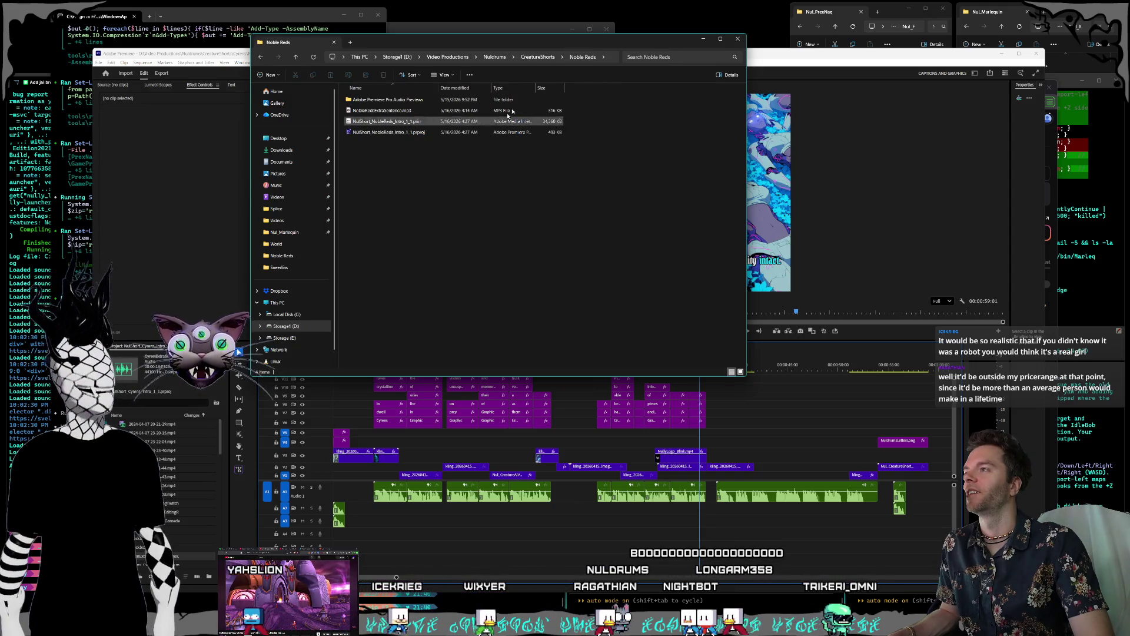
{"action": "key", "text": "alt+Left"}
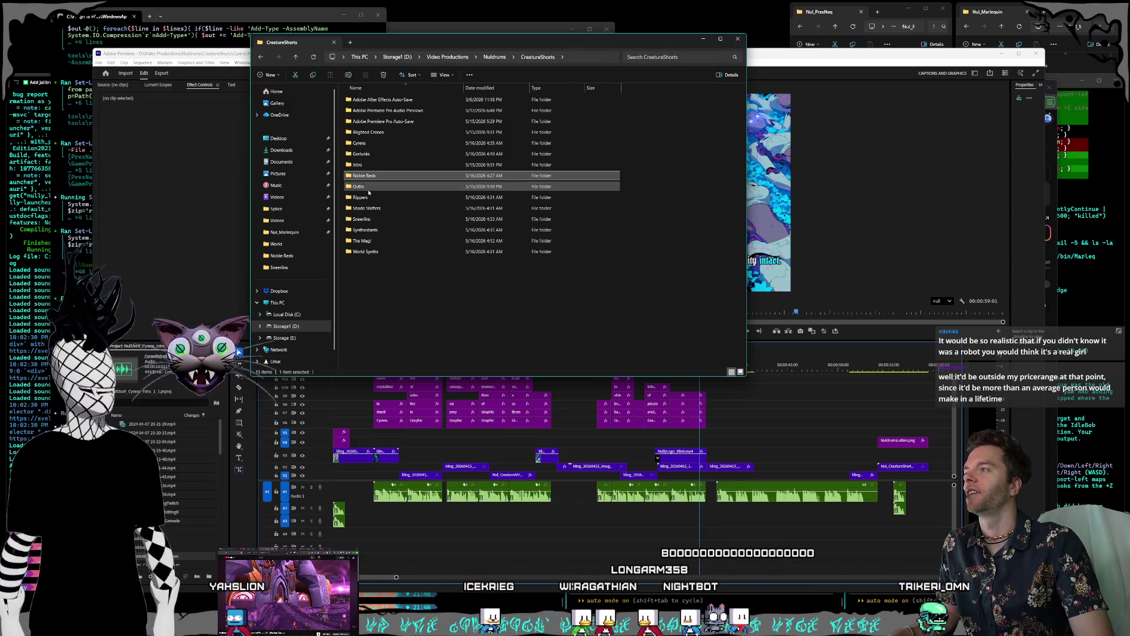
{"action": "double_click", "coordinate": [369, 190]}
{"action": "left_click", "coordinate": [537, 57]}
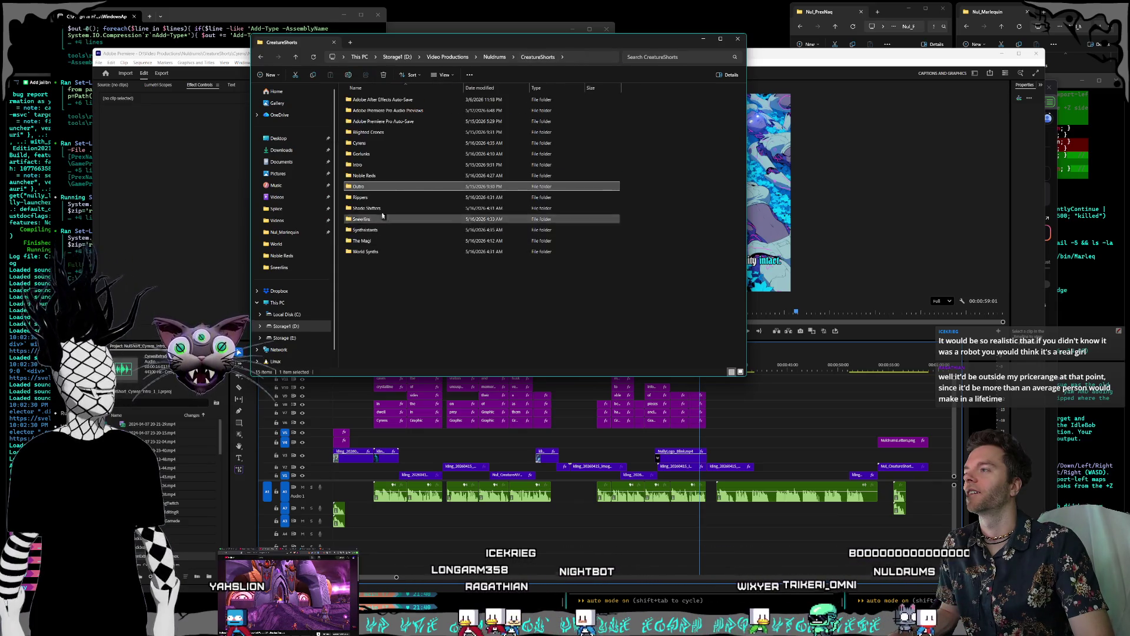
{"action": "double_click", "coordinate": [377, 198]}
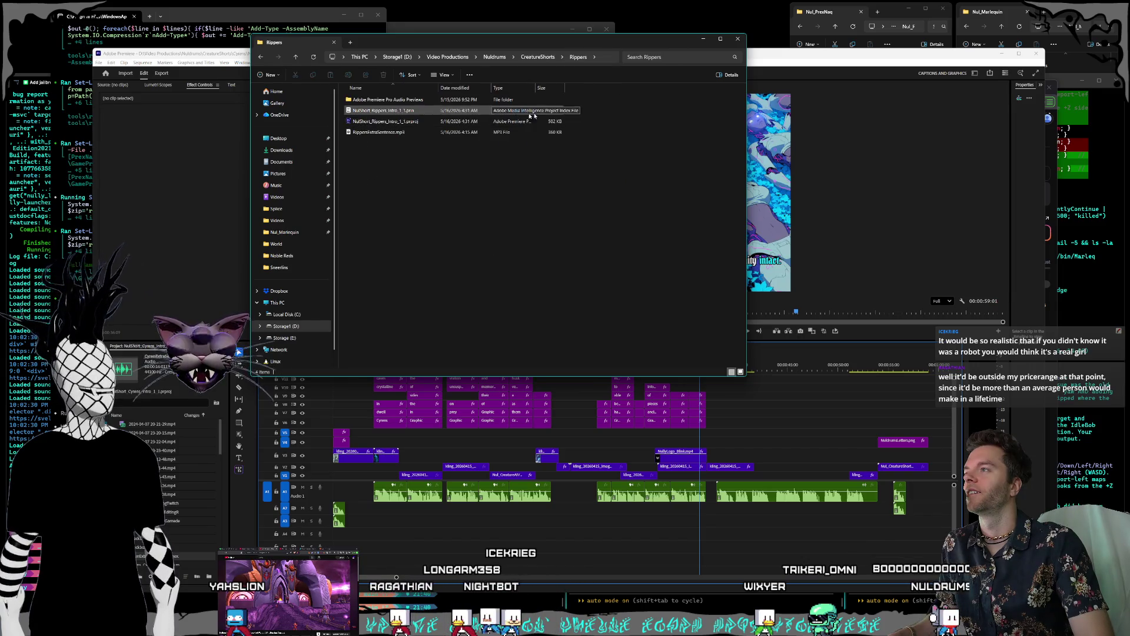
Step: Open the Shade Shifters folder and make its Explorer window narrower and slightly higher
{"action": "left_click", "coordinate": [546, 62]}
{"action": "left_click", "coordinate": [514, 256]}
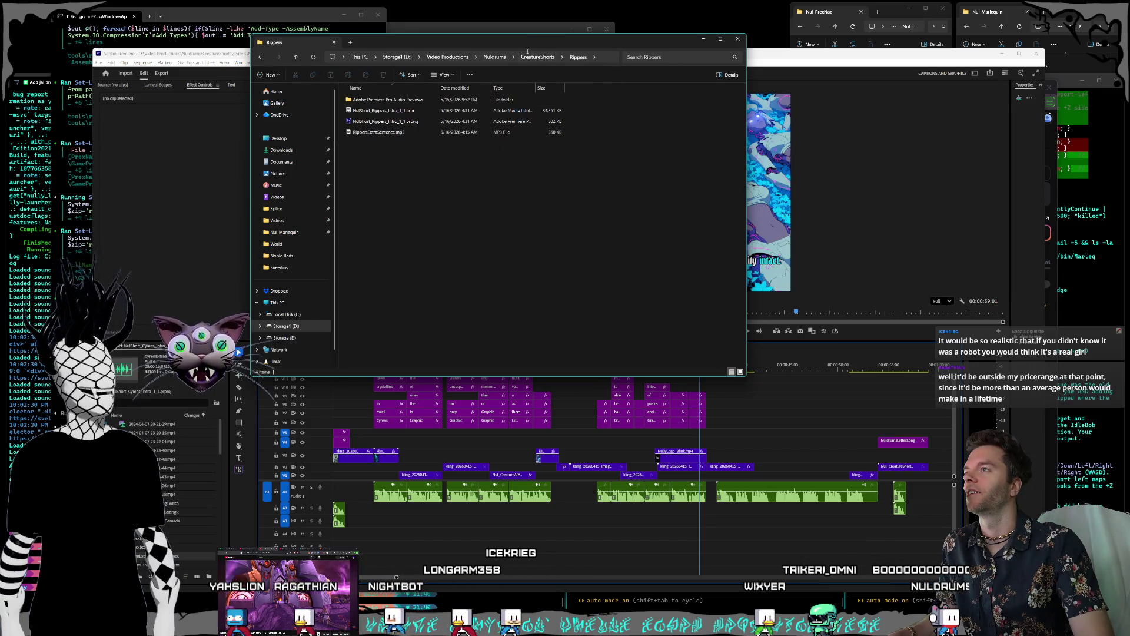
{"action": "key", "text": "alt+Up"}
{"action": "double_click", "coordinate": [389, 209]}
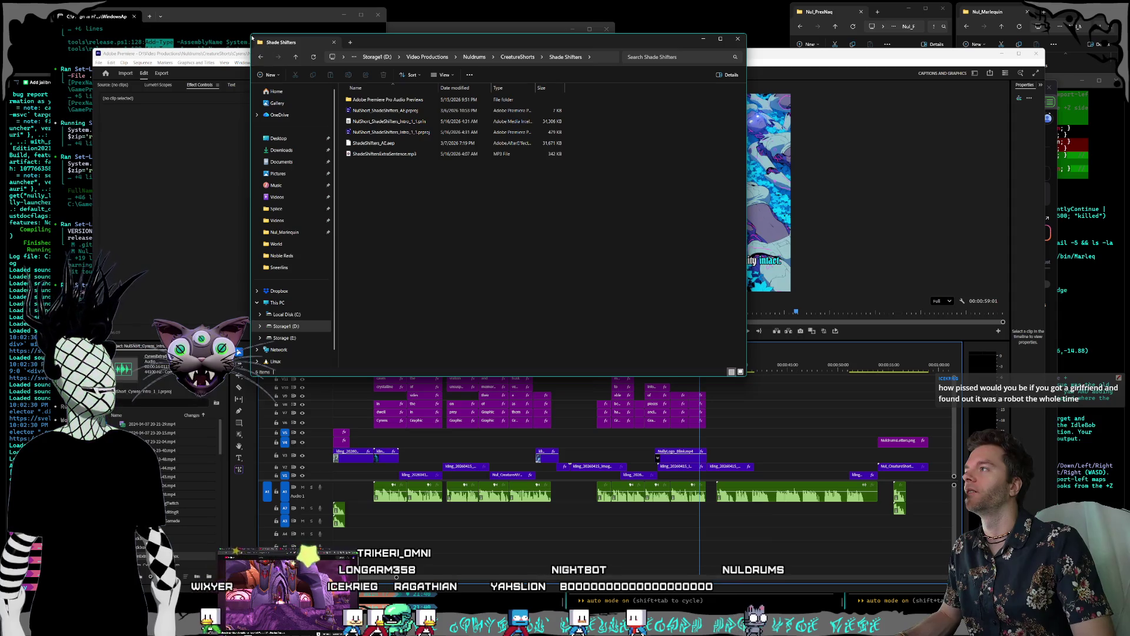
{"action": "left_click_drag", "start_coordinate": [248, 34], "coordinate": [309, 34]}
{"action": "left_click_drag", "start_coordinate": [492, 35], "coordinate": [485, 45]}
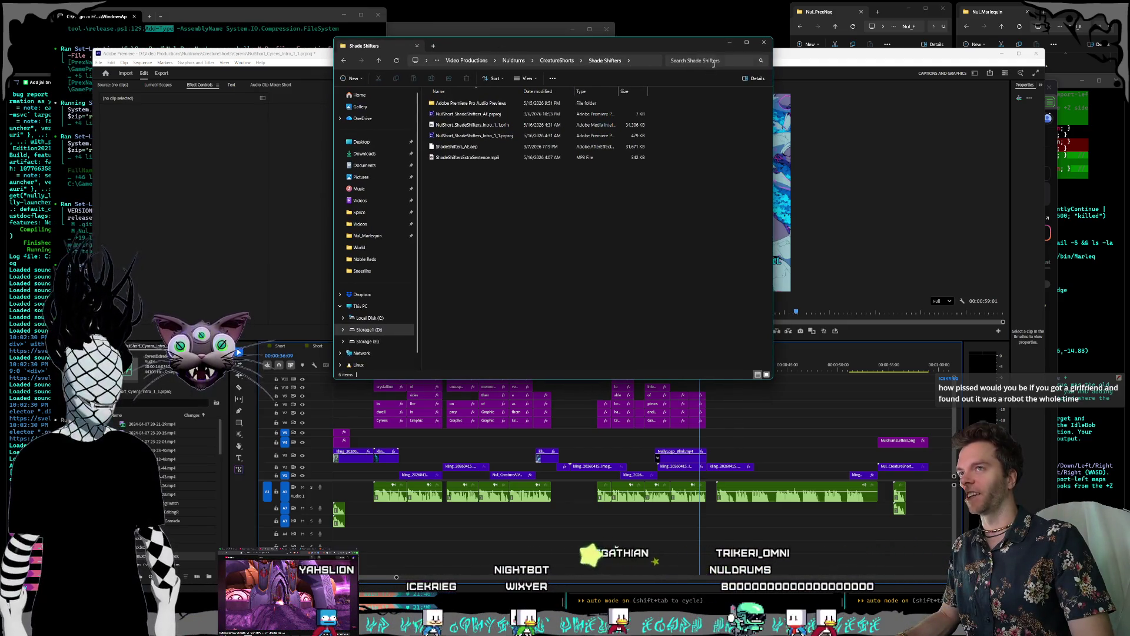
Step: From CreatureShorts > The Magi, open the NulShort_TheMagi_Intro_1_1 project in Premiere
{"action": "left_click", "coordinate": [780, 53]}
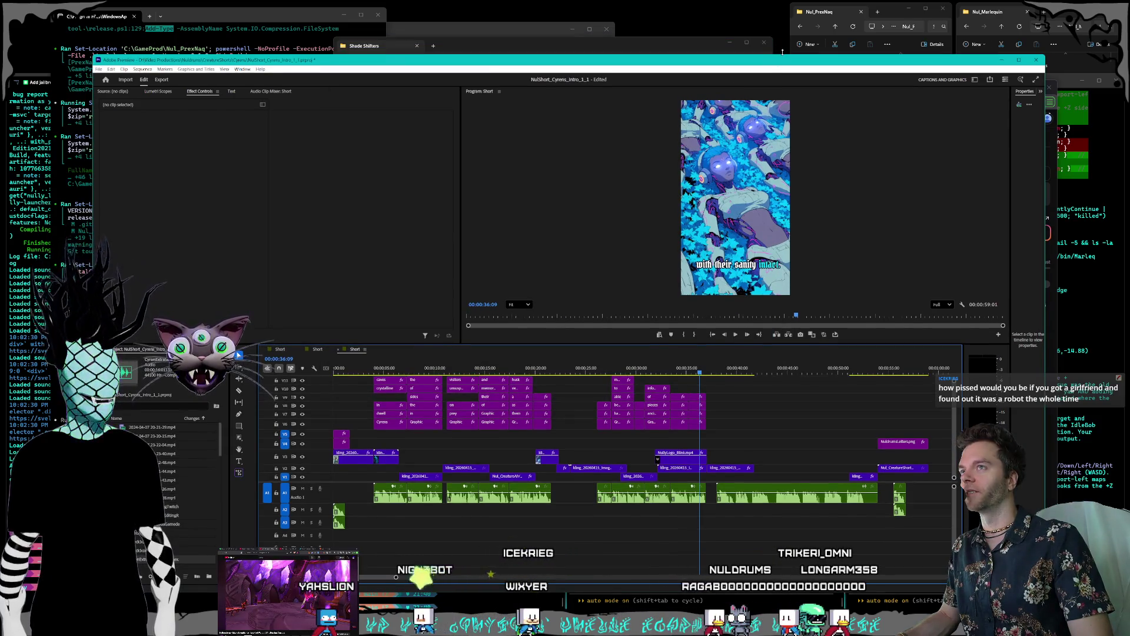
{"action": "left_click_drag", "start_coordinate": [781, 52], "coordinate": [782, 52]}
{"action": "left_click", "coordinate": [600, 43]}
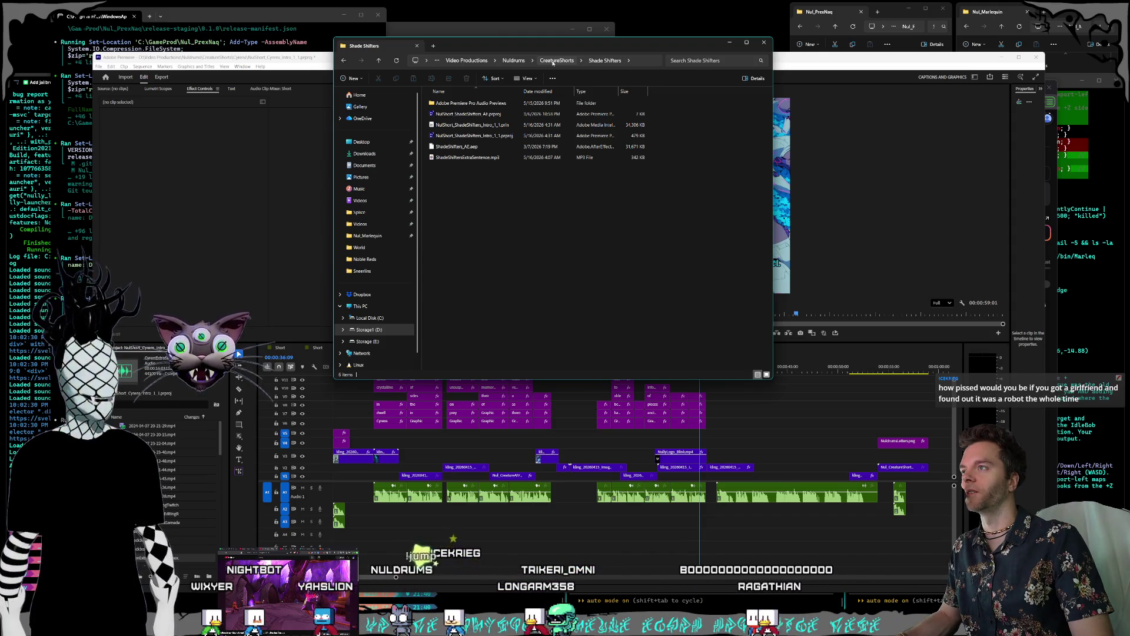
{"action": "left_click", "coordinate": [552, 61]}
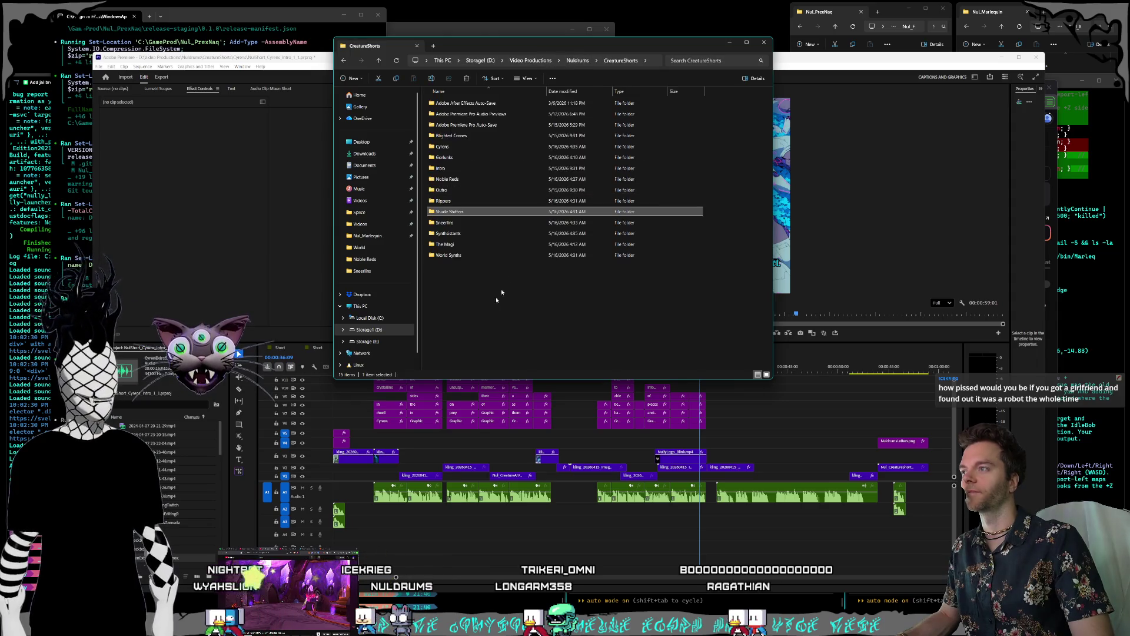
{"action": "left_click", "coordinate": [456, 245]}
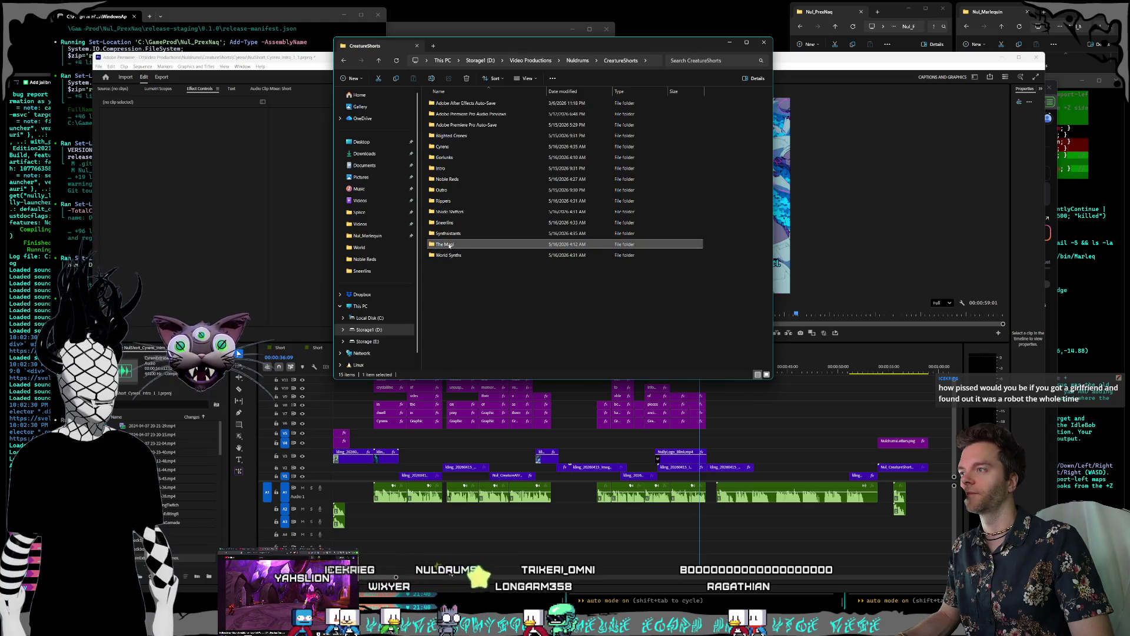
{"action": "double_click", "coordinate": [456, 244]}
{"action": "double_click", "coordinate": [462, 126]}
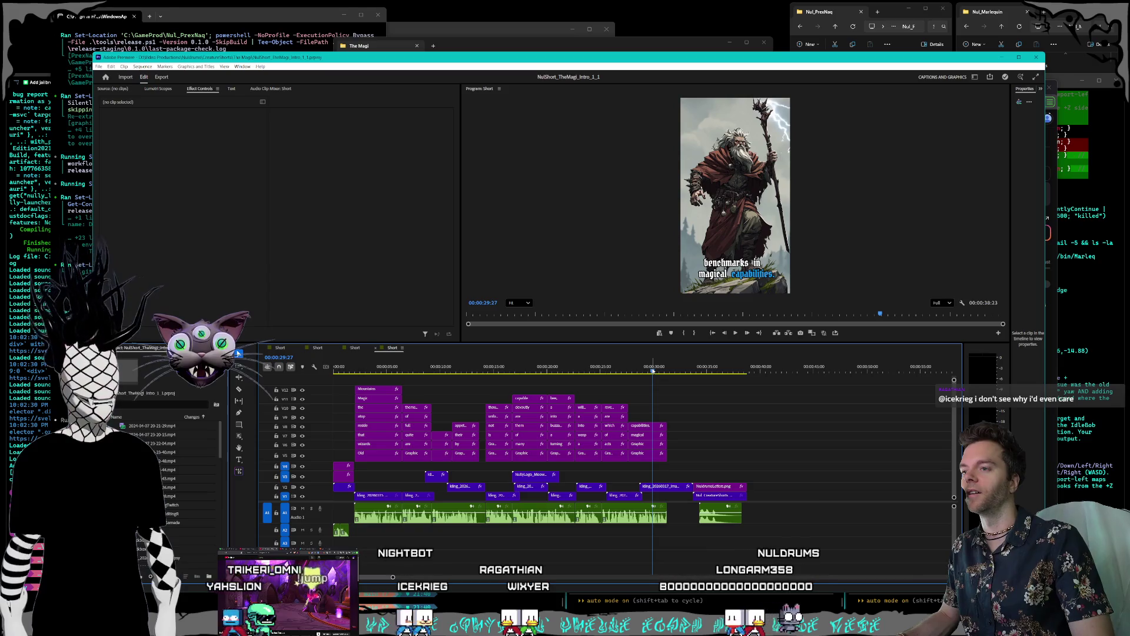
Step: Play The Magi short and shift its closing clips near 00:00:35 later to leave a gap
{"action": "key", "text": "space"}
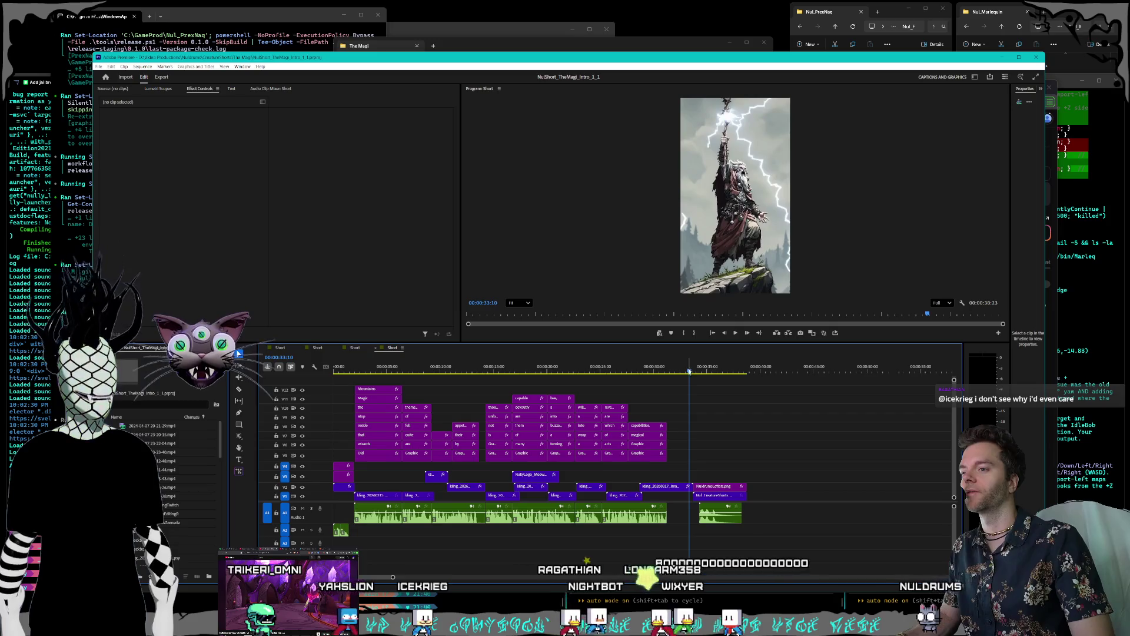
{"action": "mouse_move", "coordinate": [692, 480]}
{"action": "left_mouse_down"}
{"action": "mouse_move", "coordinate": [749, 524]}
{"action": "mouse_move", "coordinate": [826, 499]}
{"action": "left_mouse_up"}
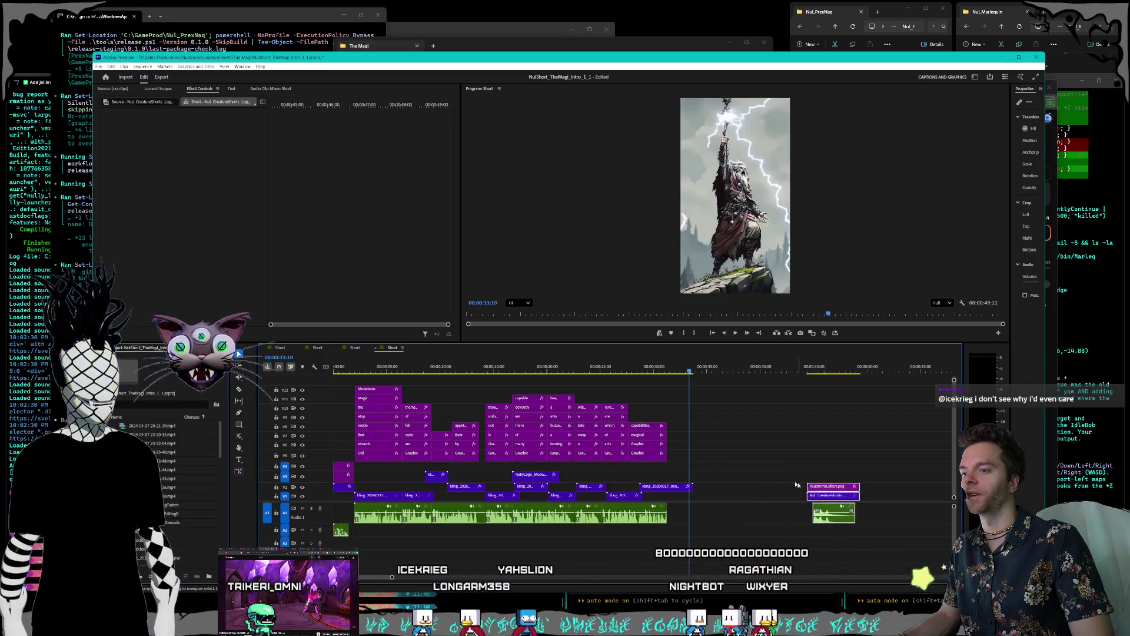
{"action": "left_click", "coordinate": [826, 471]}
{"action": "key", "text": "alt+Tab"}
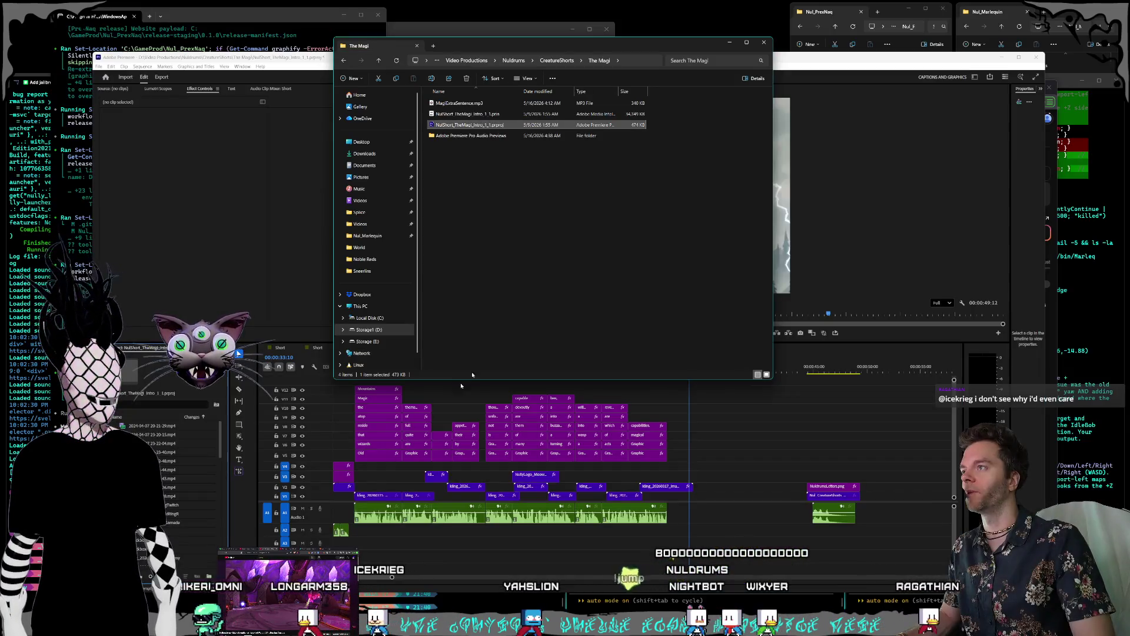
{"action": "left_click", "coordinate": [541, 265]}
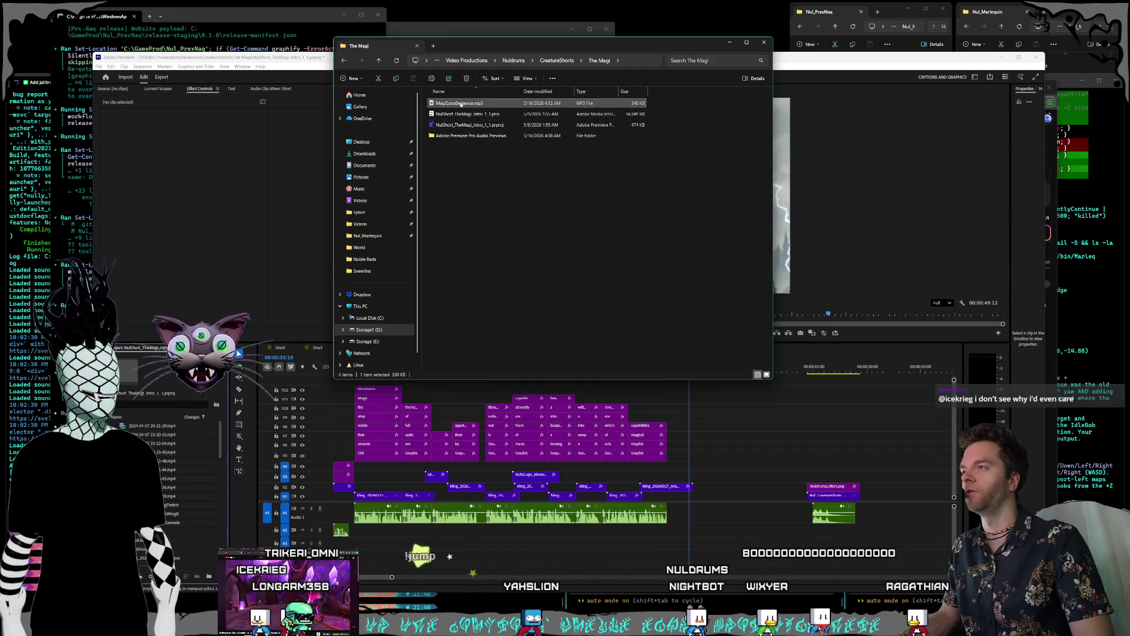
Step: Bring MagiExtraSentence.mp3 into the timeline and snap it onto A1 at 00:00:32:09
{"action": "mouse_move", "coordinate": [460, 104]}
{"action": "left_mouse_down"}
{"action": "mouse_move", "coordinate": [662, 418]}
{"action": "mouse_move", "coordinate": [698, 513]}
{"action": "mouse_move", "coordinate": [904, 522]}
{"action": "left_mouse_up"}
{"action": "left_click_drag", "start_coordinate": [777, 536], "coordinate": [684, 530]}
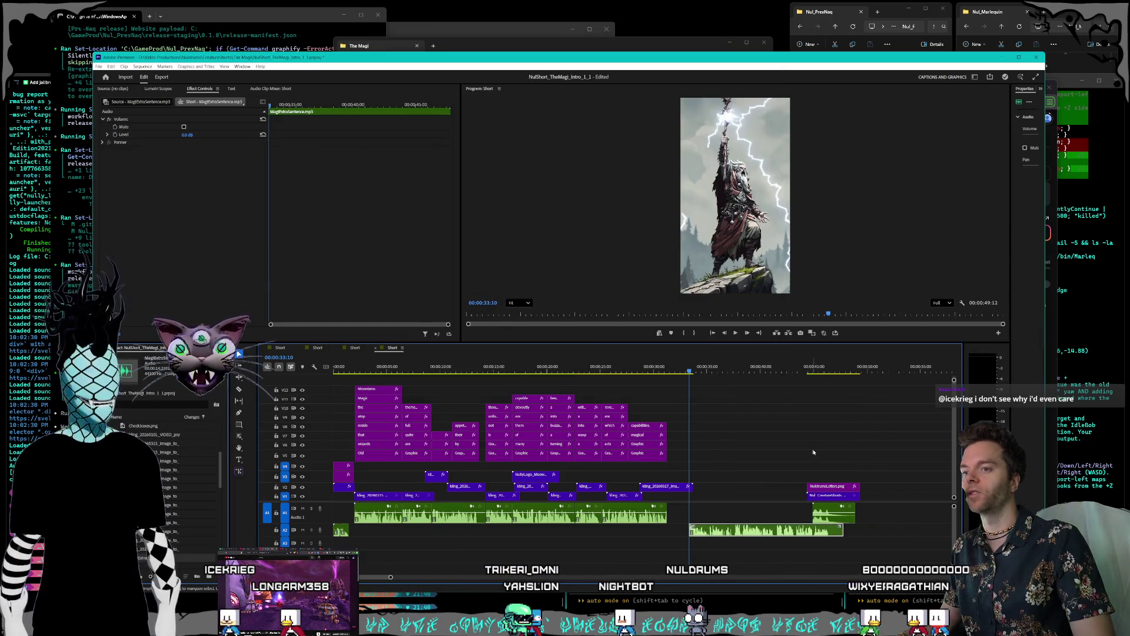
{"action": "left_click", "coordinate": [824, 496]}
{"action": "left_click_drag", "start_coordinate": [824, 496], "coordinate": [883, 496]}
{"action": "left_click", "coordinate": [728, 531]}
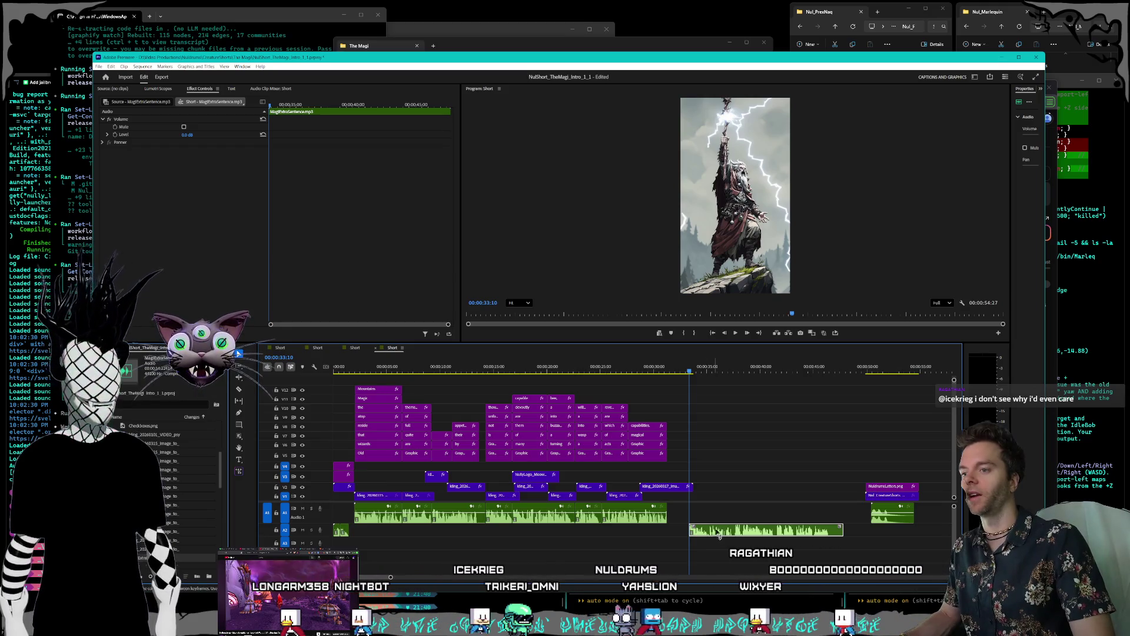
{"action": "left_click_drag", "start_coordinate": [701, 531], "coordinate": [699, 523]}
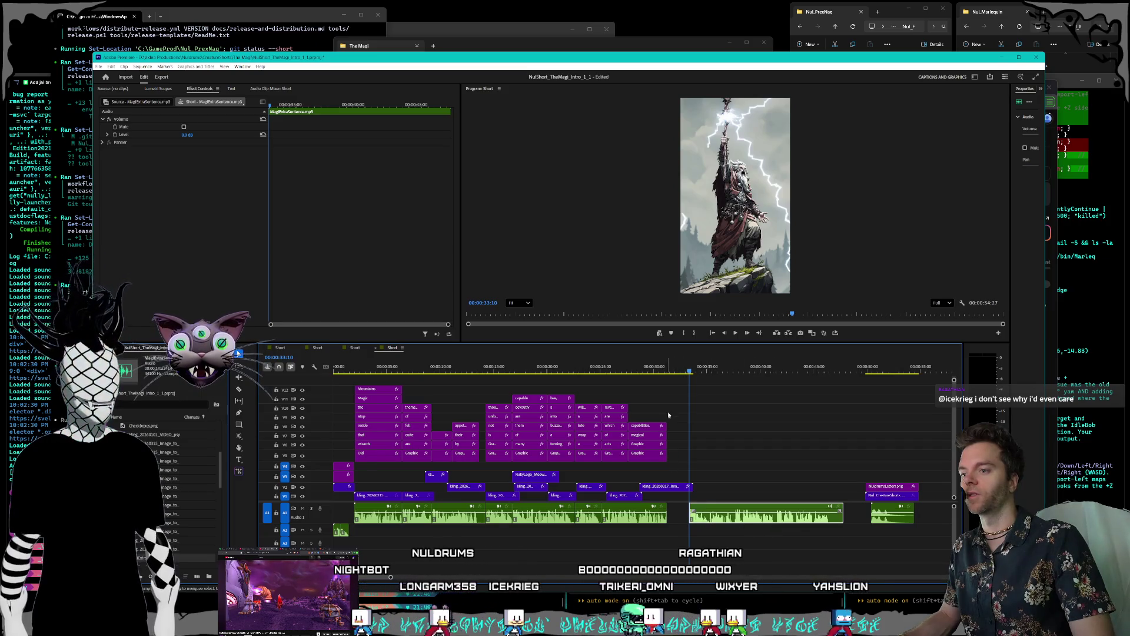
{"action": "key", "text": "j"}
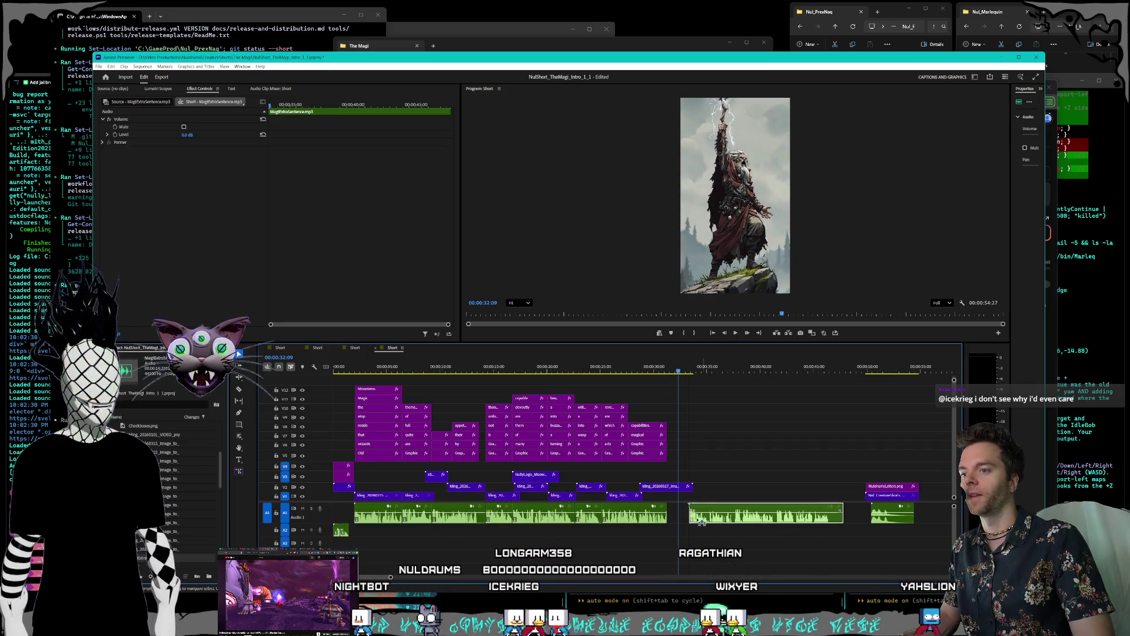
{"action": "left_click_drag", "start_coordinate": [700, 522], "coordinate": [694, 522]}
Step: Pull The Magi's closing clips back so they directly follow the voiceover
{"action": "left_click_drag", "start_coordinate": [859, 458], "coordinate": [919, 532]}
{"action": "left_click_drag", "start_coordinate": [882, 493], "coordinate": [859, 497]}
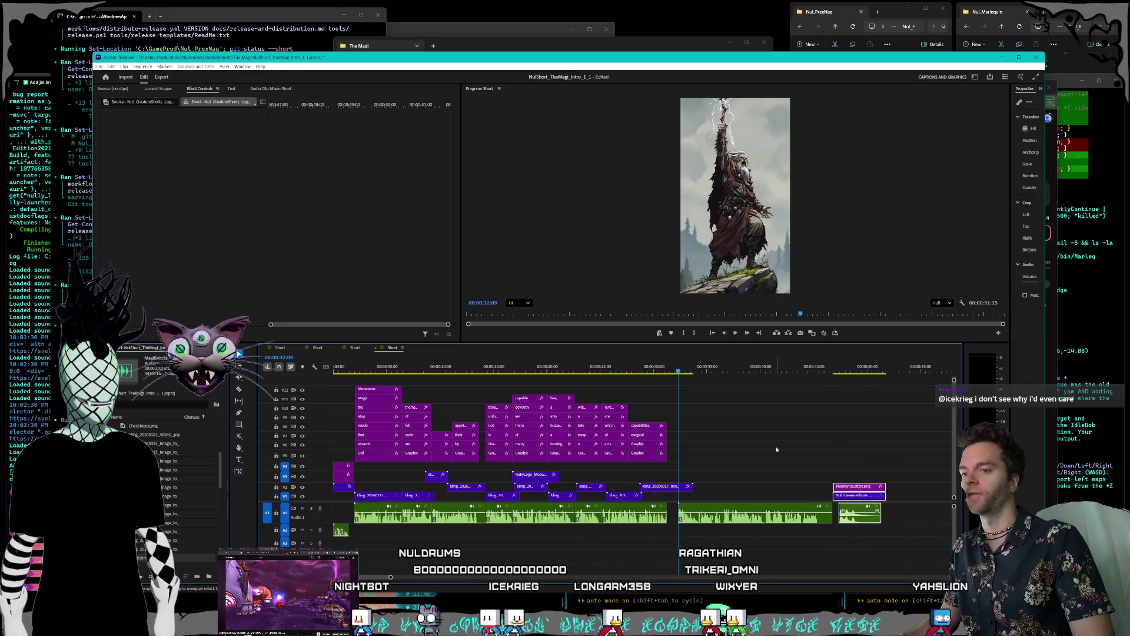
{"action": "left_click", "coordinate": [732, 446]}
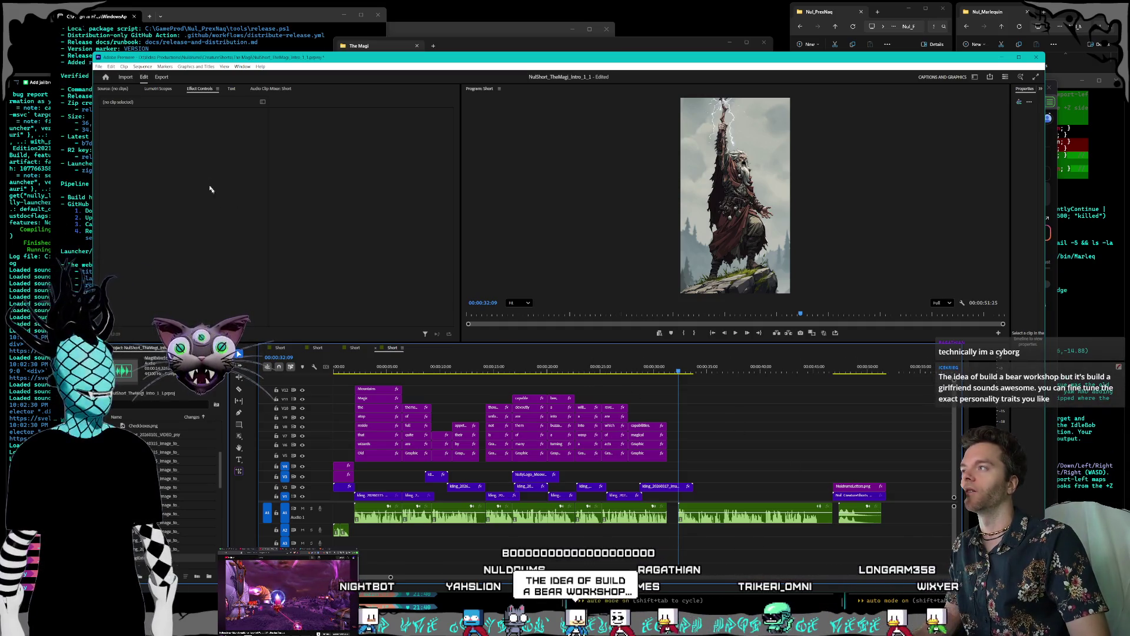
Step: Bring up the Open Project dialog and go up to the CreatureShorts folder
{"action": "left_click", "coordinate": [99, 66]}
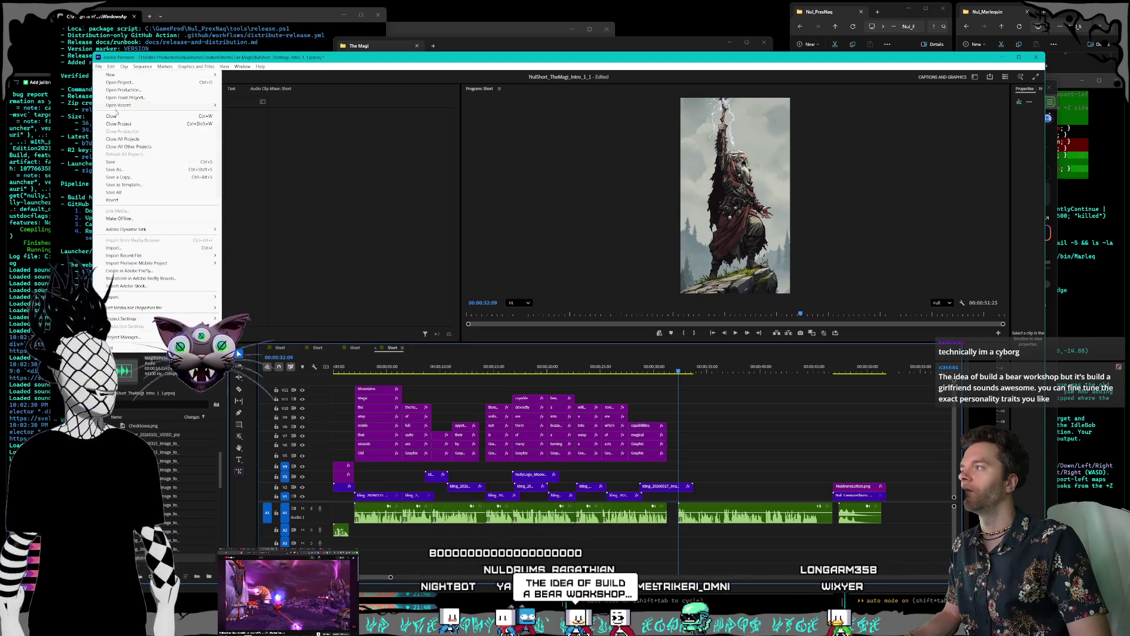
{"action": "left_click", "coordinate": [98, 66]}
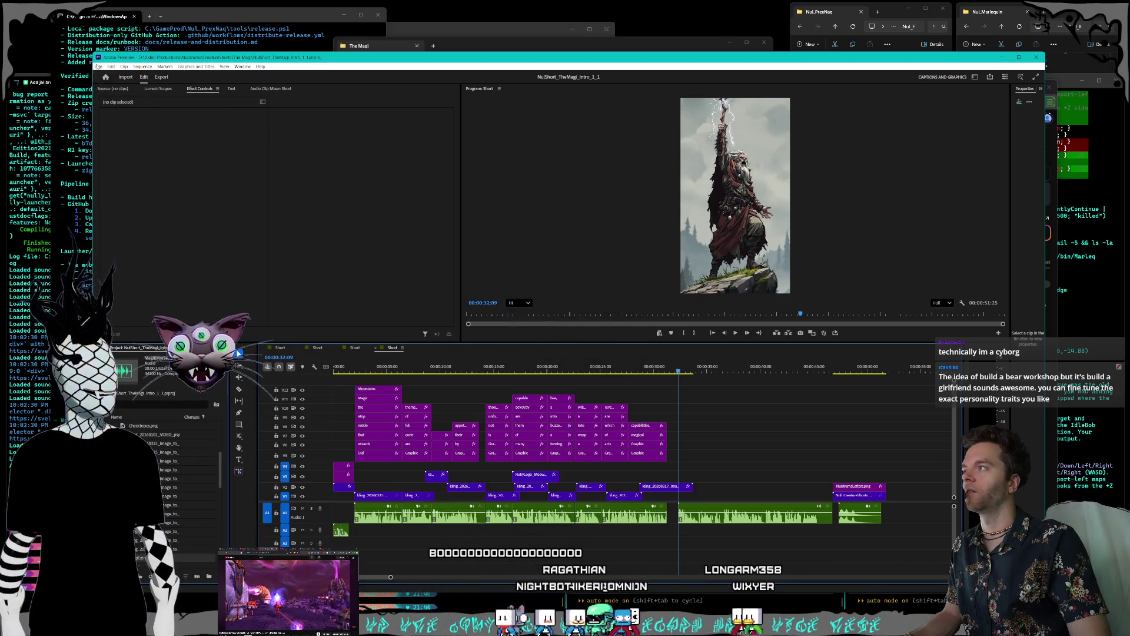
{"action": "left_click", "coordinate": [98, 65]}
{"action": "left_click", "coordinate": [123, 83]}
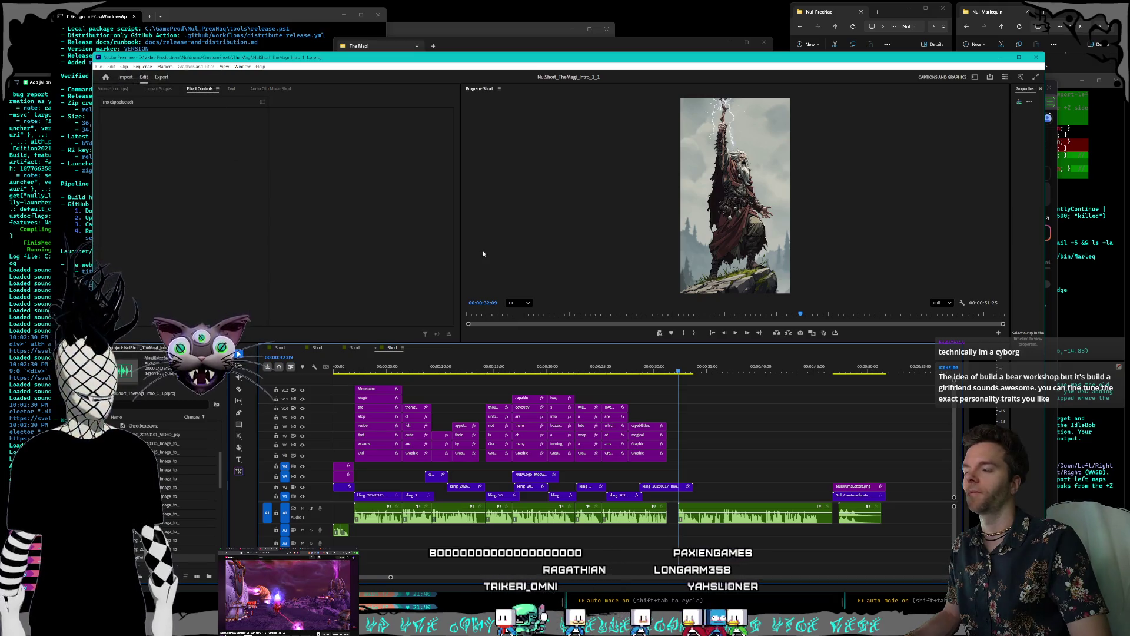
{"action": "left_click_drag", "start_coordinate": [246, 80], "coordinate": [410, 142]}
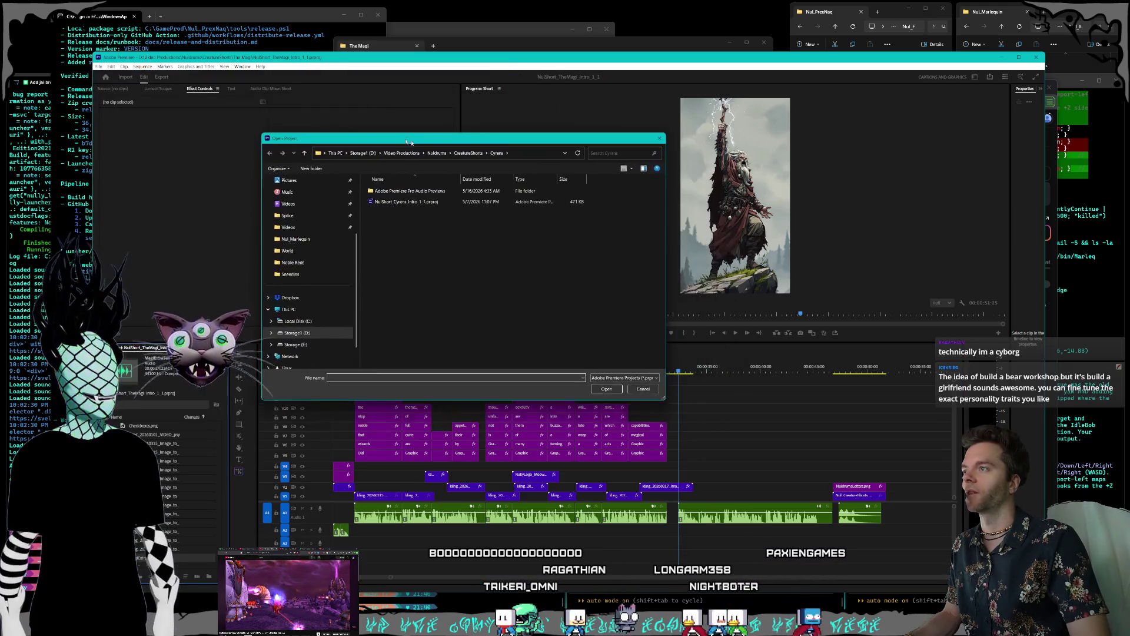
{"action": "left_click", "coordinate": [468, 153]}
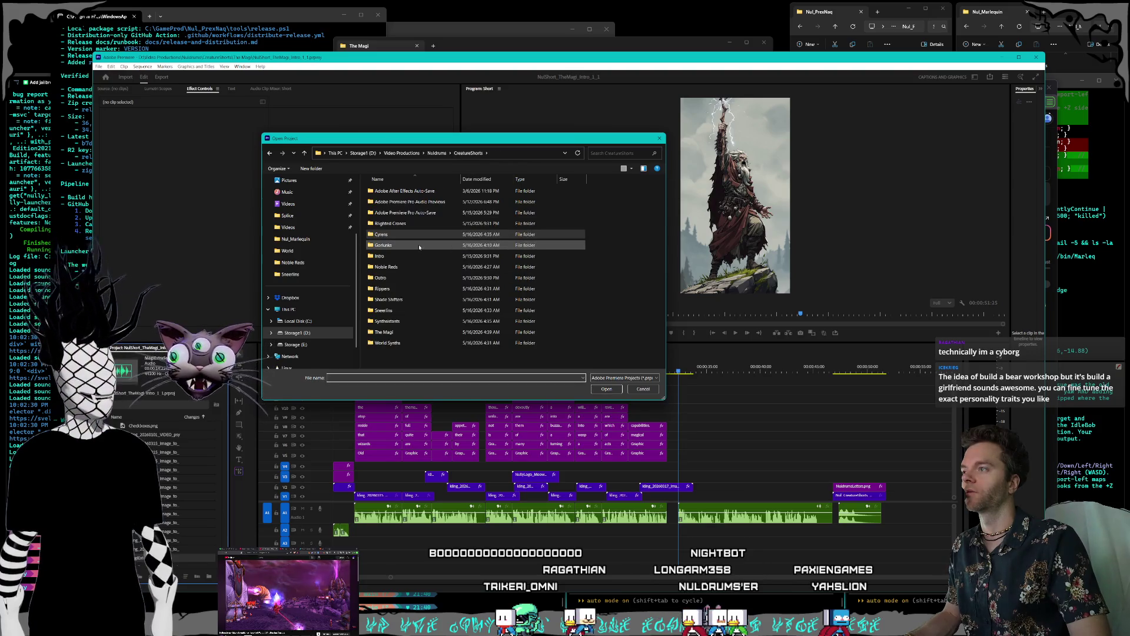
Step: Browse the creature short folders and open the Blighted Crones project, NulShort_BlightedCrones_Intro_1_1.prproj
{"action": "left_click", "coordinate": [395, 268]}
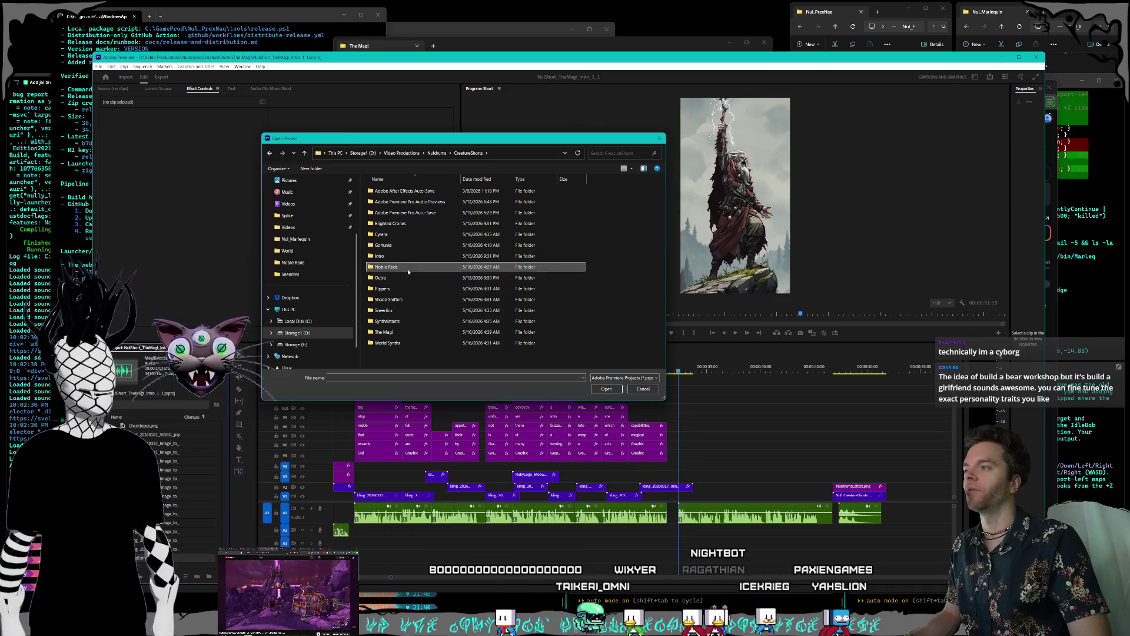
{"action": "left_click", "coordinate": [400, 300]}
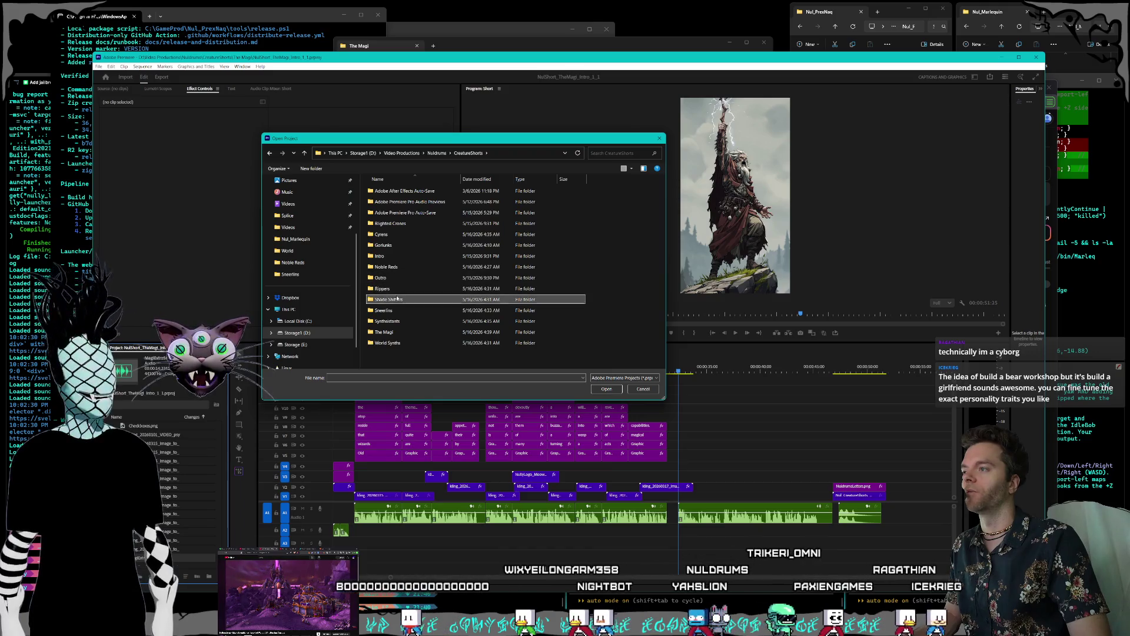
{"action": "left_click", "coordinate": [389, 342]}
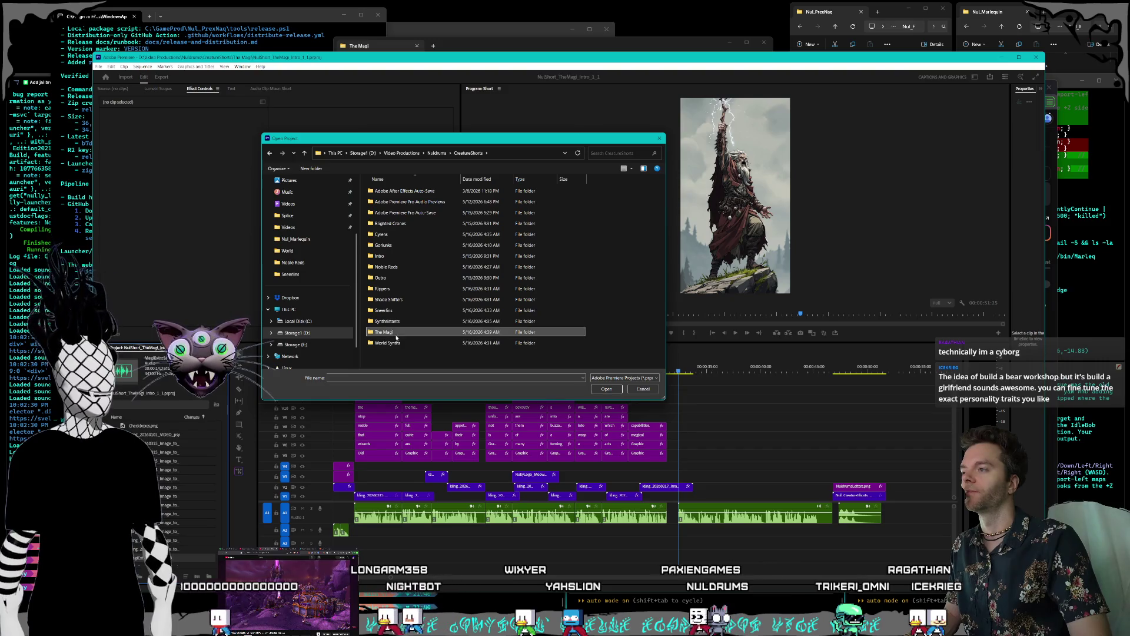
{"action": "left_click", "coordinate": [388, 311]}
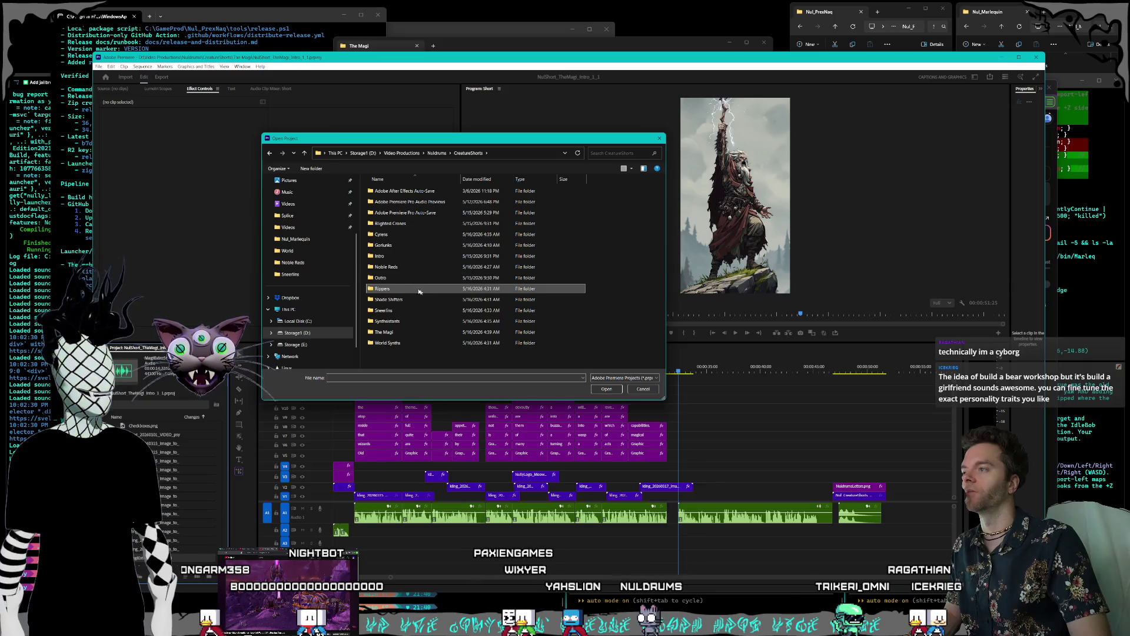
{"action": "left_click", "coordinate": [398, 256]}
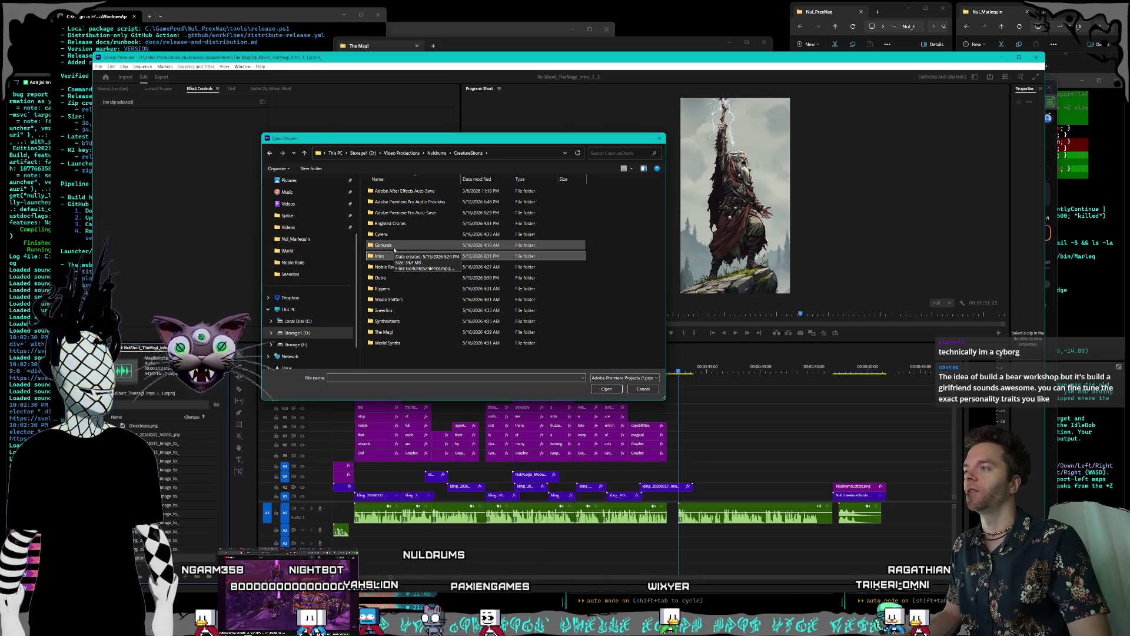
{"action": "left_click", "coordinate": [420, 213]}
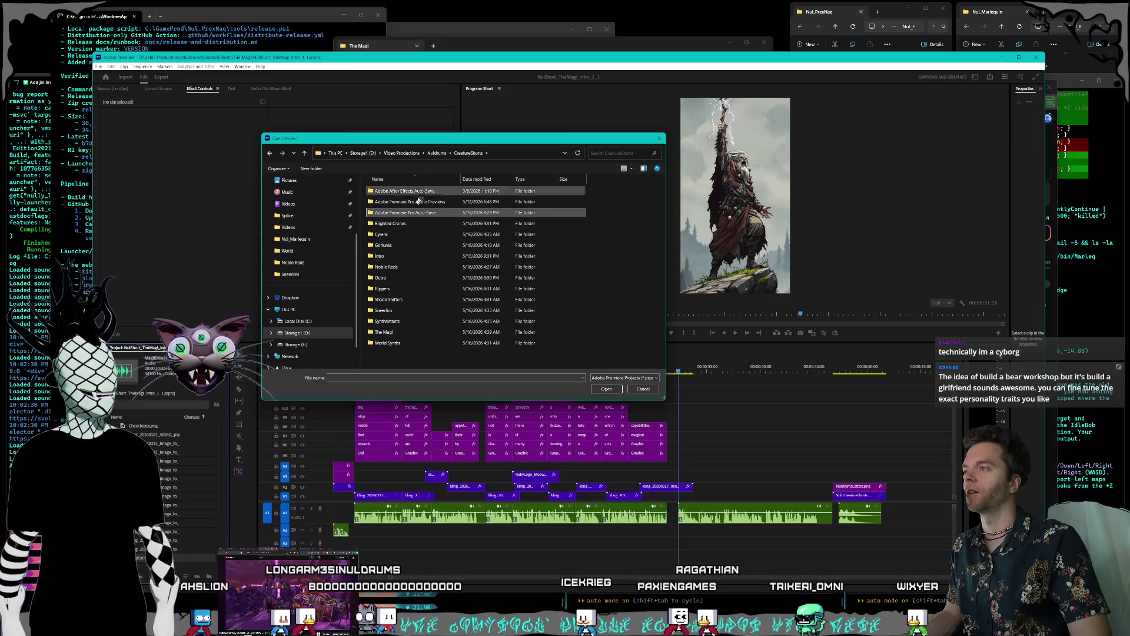
{"action": "left_click", "coordinate": [406, 224]}
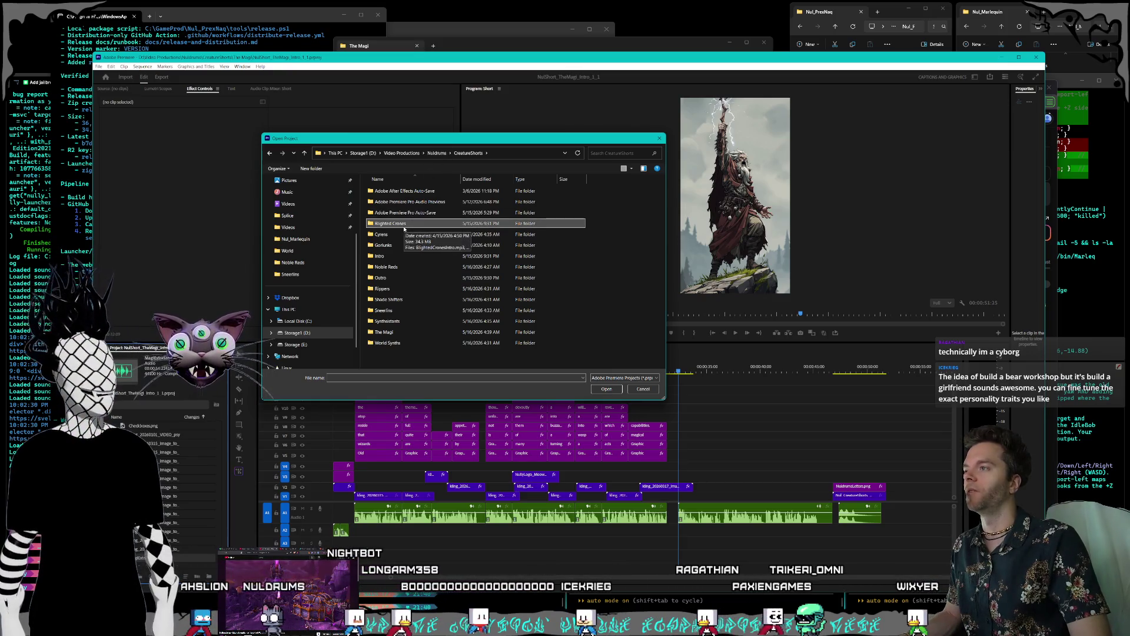
{"action": "double_click", "coordinate": [406, 224]}
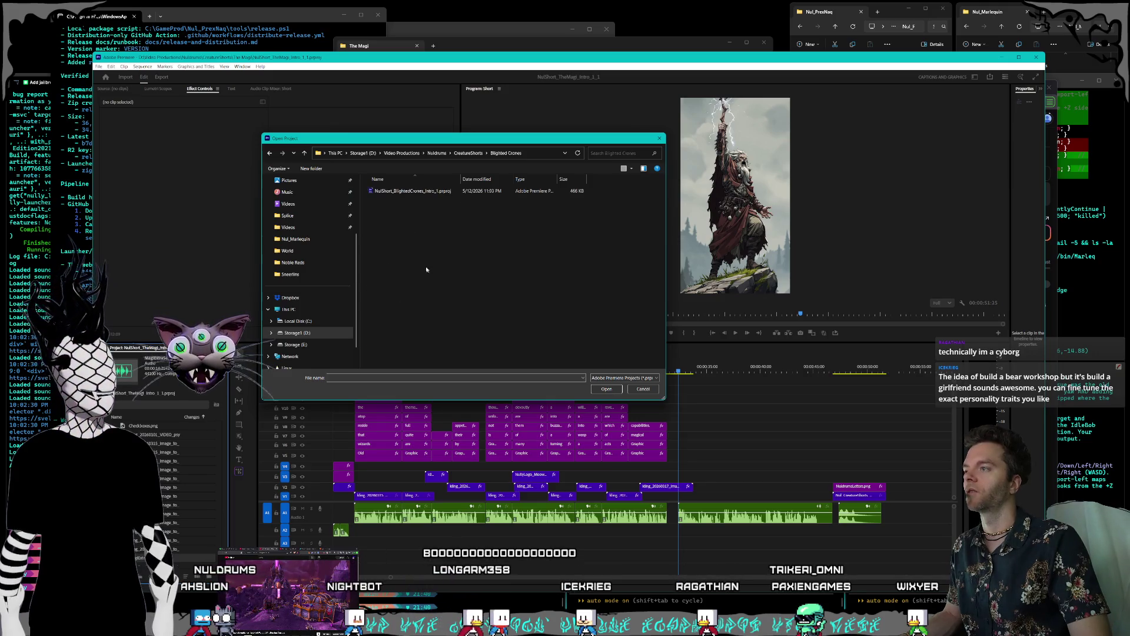
{"action": "double_click", "coordinate": [416, 192]}
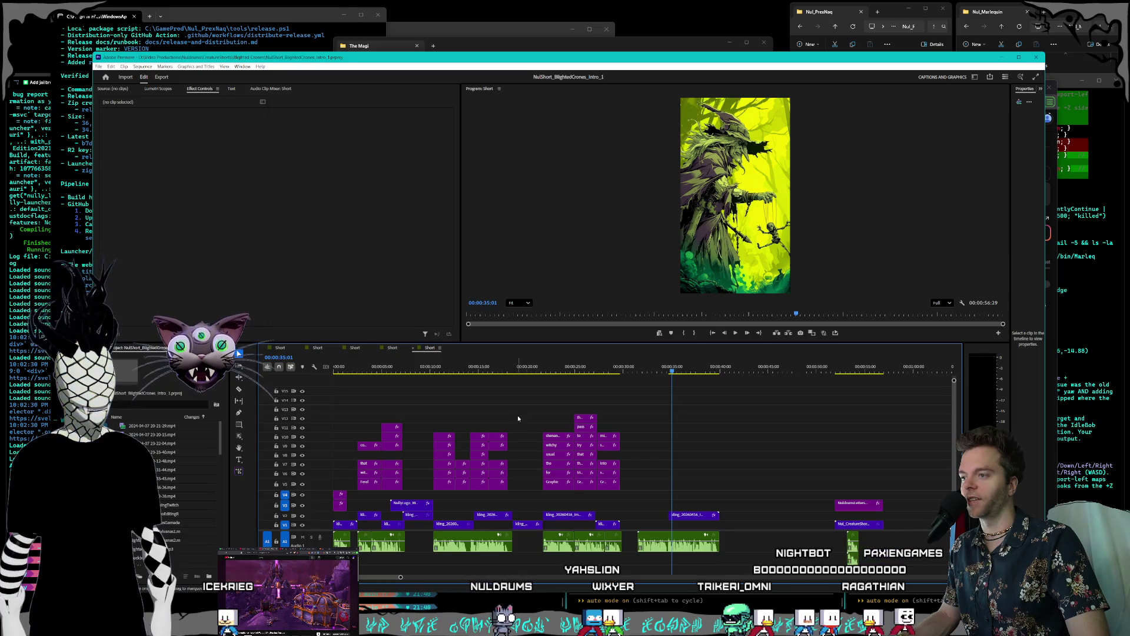
{"action": "left_click_drag", "start_coordinate": [520, 432], "coordinate": [544, 552]}
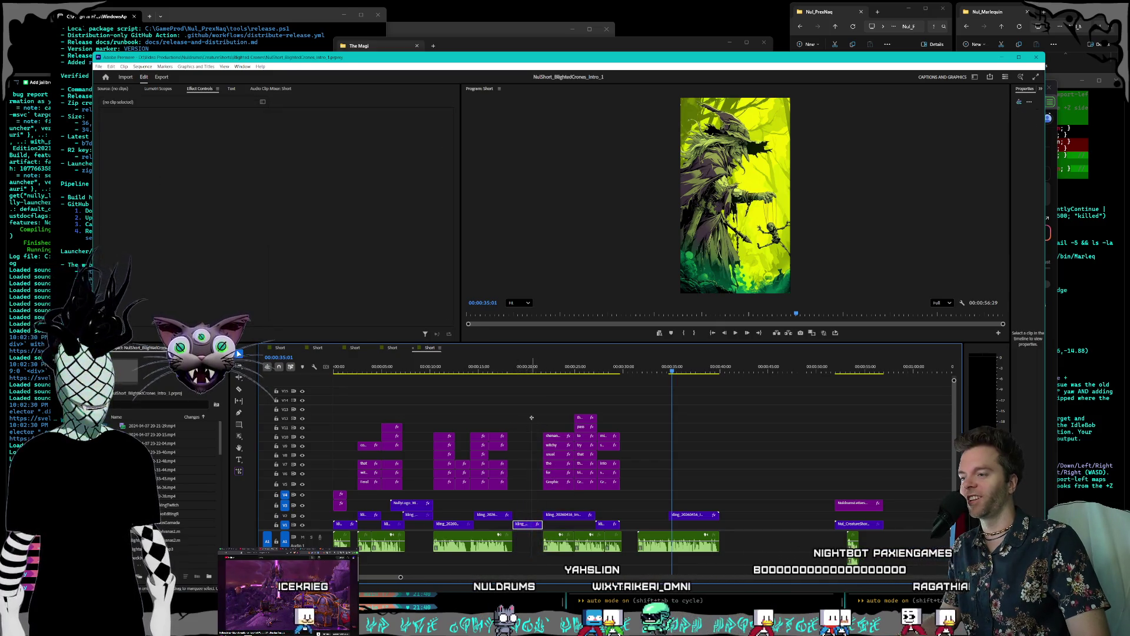
{"action": "left_click_drag", "start_coordinate": [530, 572], "coordinate": [527, 568]}
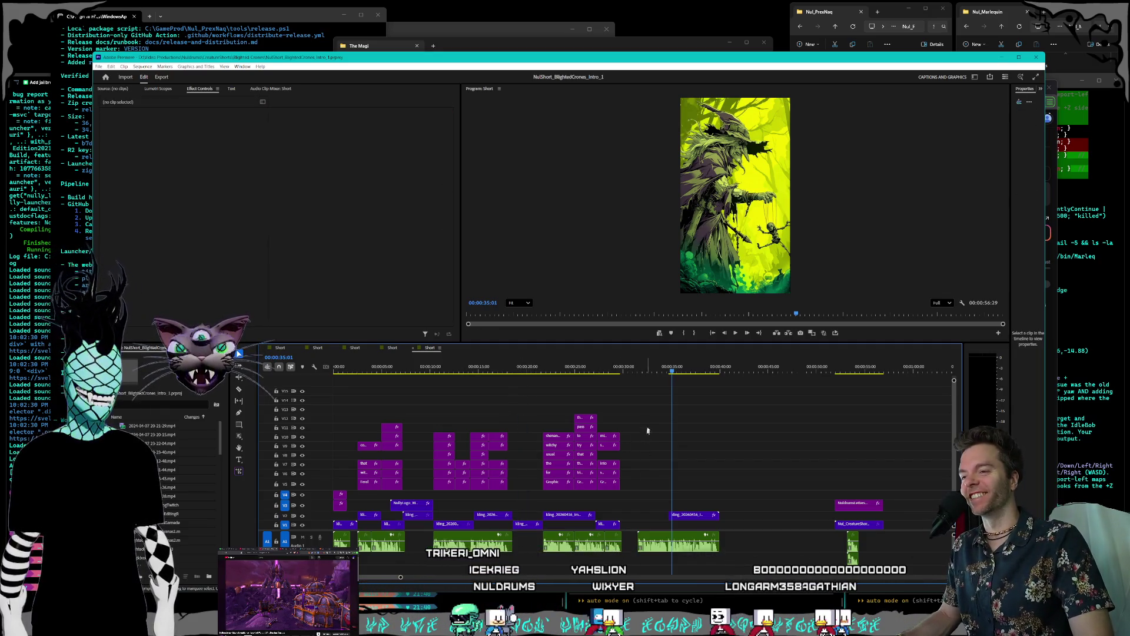
{"action": "left_click", "coordinate": [639, 369]}
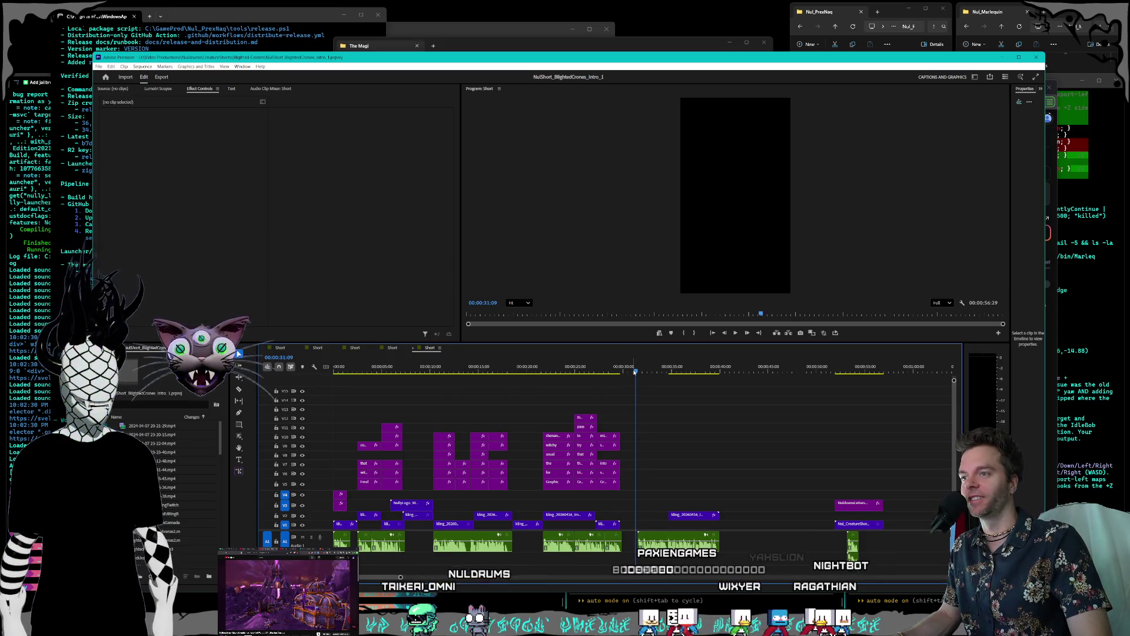
{"action": "left_click", "coordinate": [735, 333]}
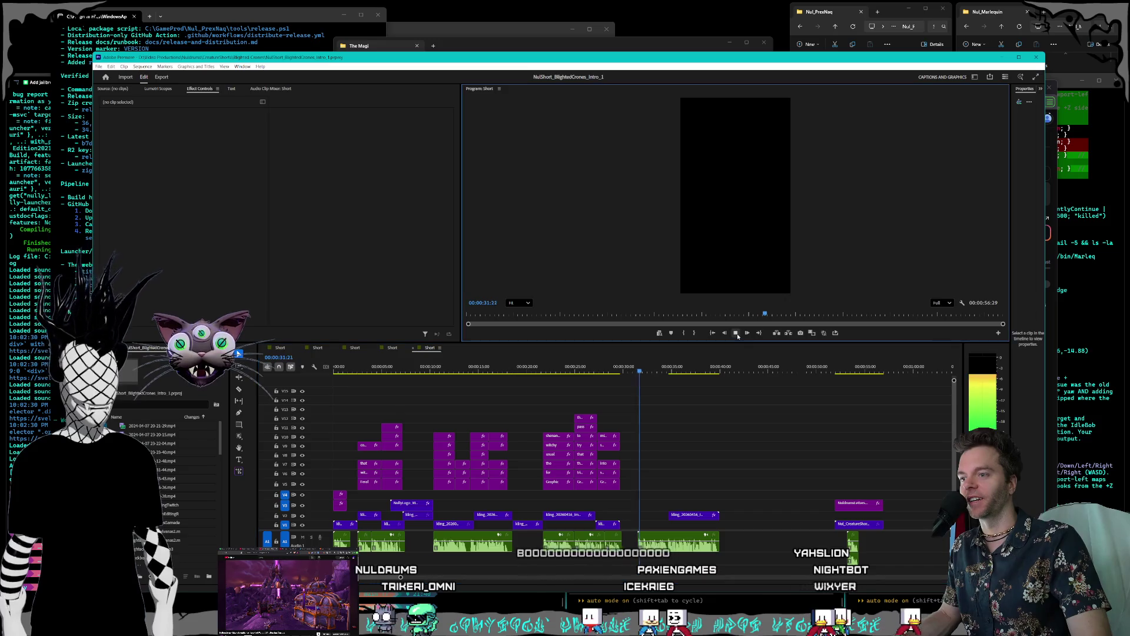
{"action": "left_click", "coordinate": [646, 367]}
{"action": "left_click_drag", "start_coordinate": [647, 366], "coordinate": [640, 373]}
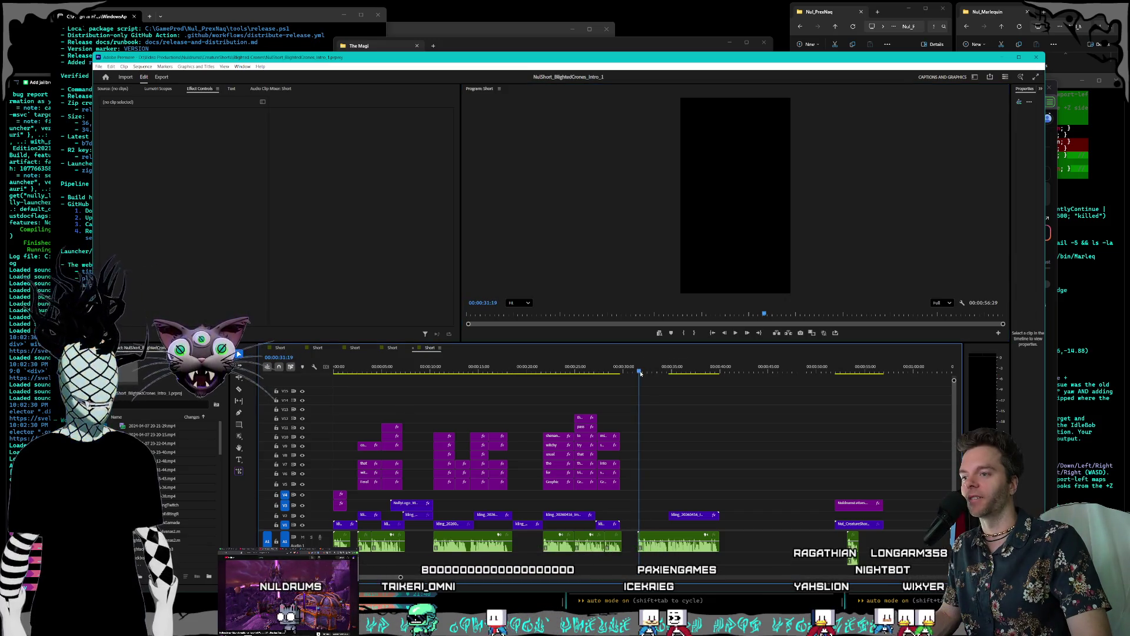
{"action": "left_click", "coordinate": [737, 333]}
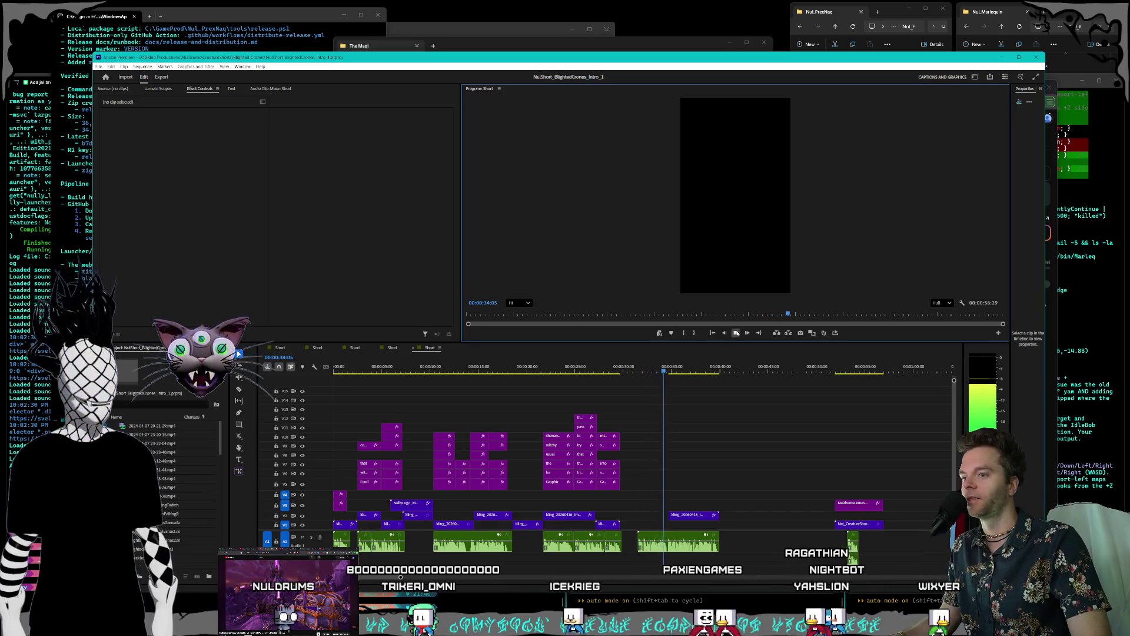
{"action": "left_click", "coordinate": [98, 66]}
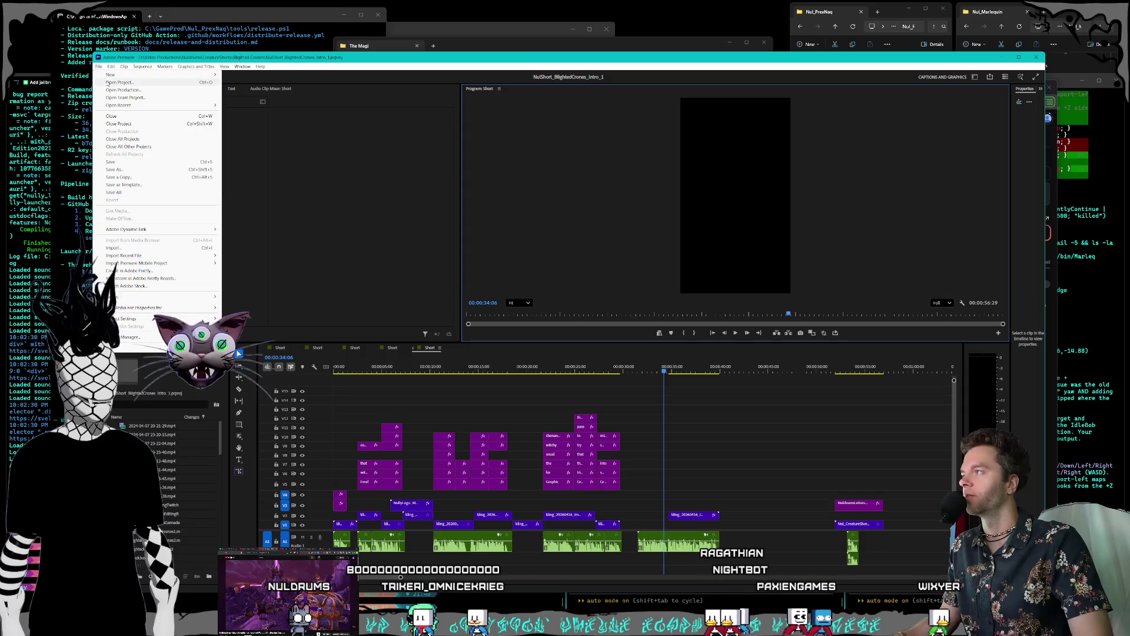
Step: Open NulShort_Gorlunks_Intro_1_1.prproj from the CreatureShorts Gorlunks folder
{"action": "left_click", "coordinate": [121, 80]}
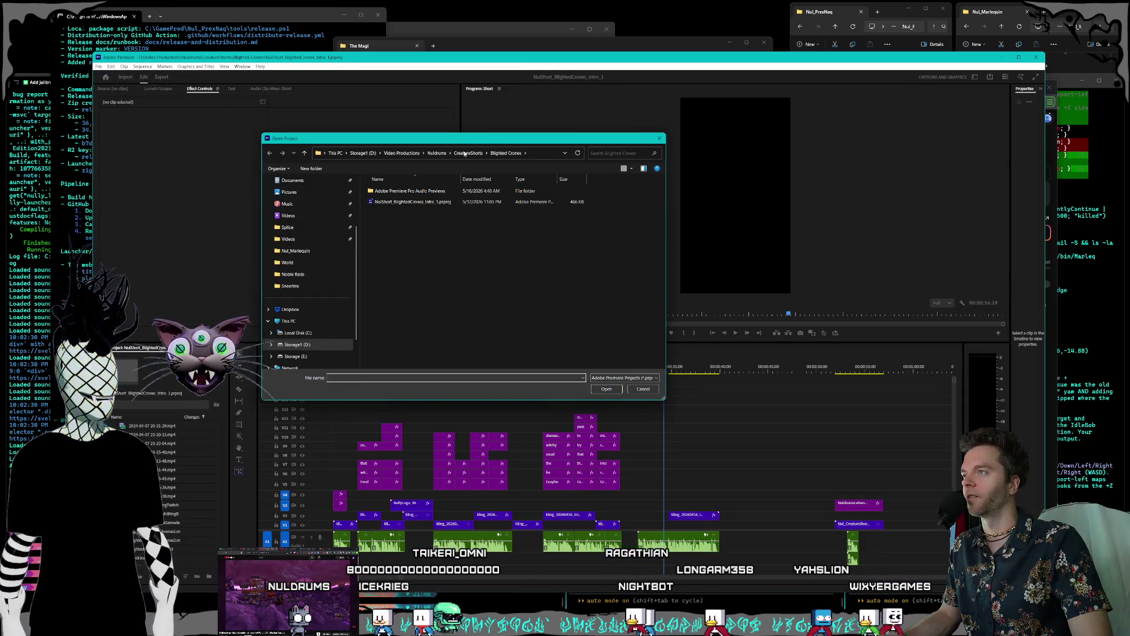
{"action": "left_click", "coordinate": [468, 153]}
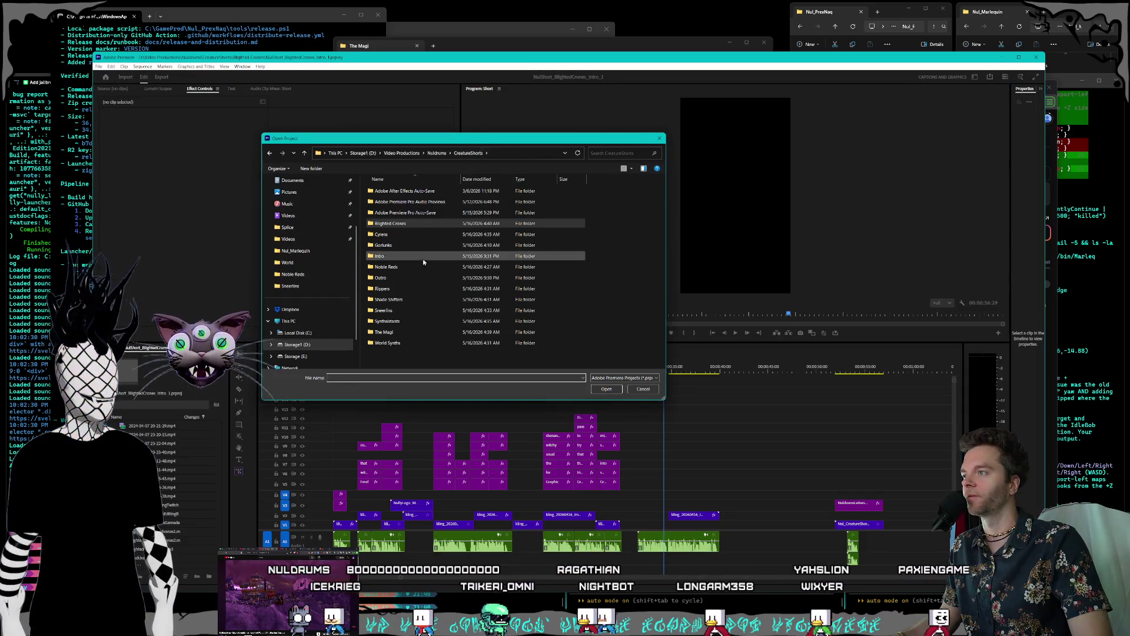
{"action": "left_click", "coordinate": [394, 246]}
{"action": "double_click", "coordinate": [394, 246]}
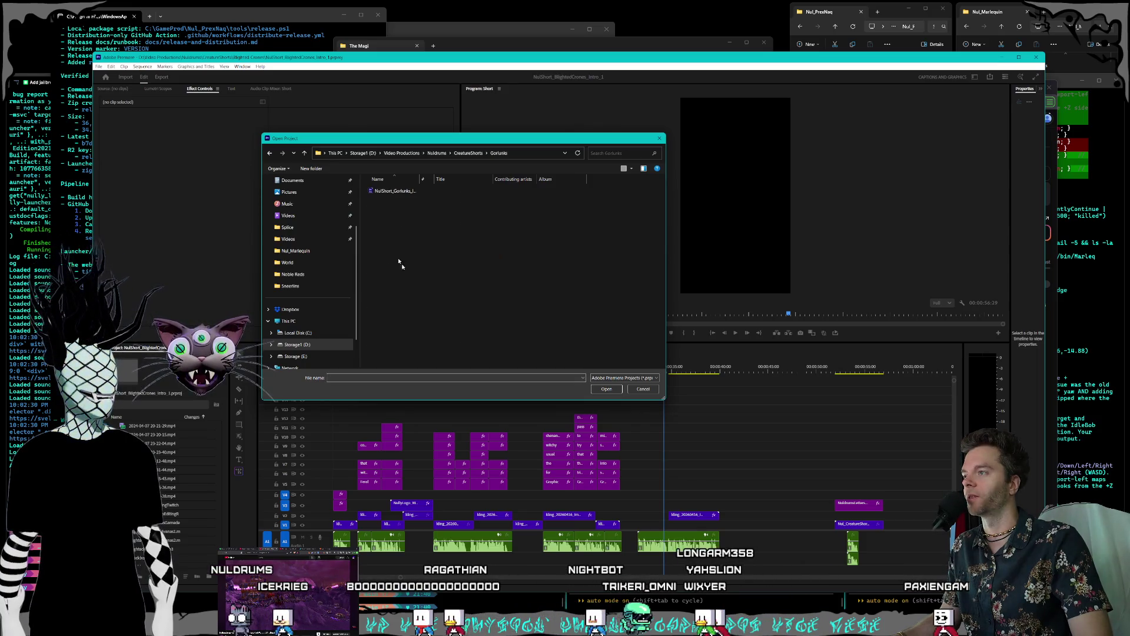
{"action": "double_click", "coordinate": [406, 194]}
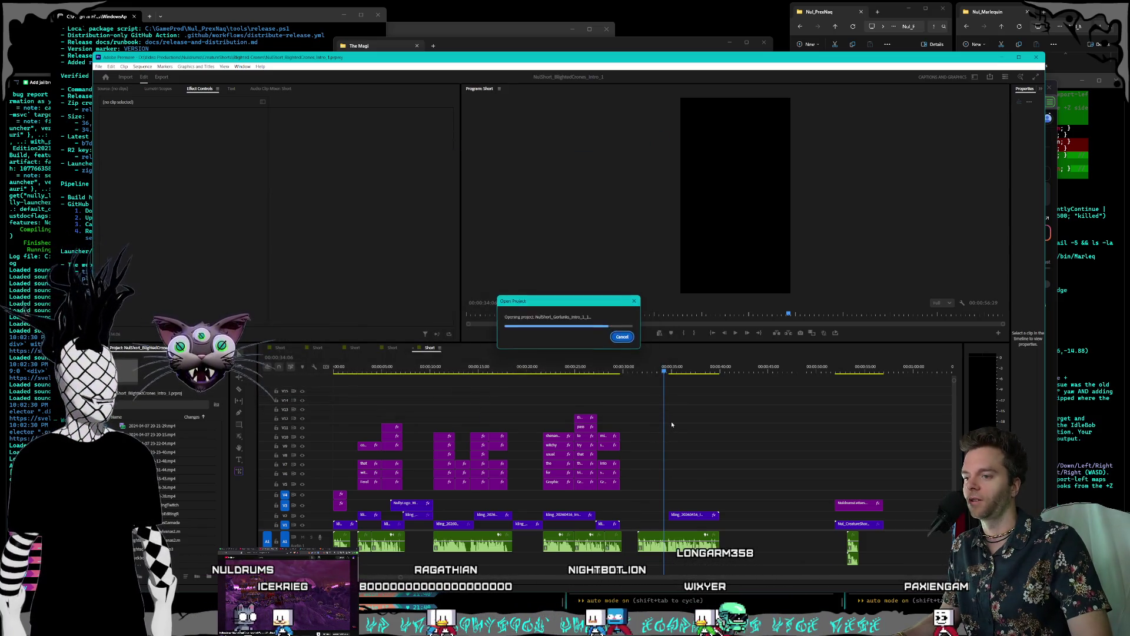
{"action": "left_click", "coordinate": [672, 372]}
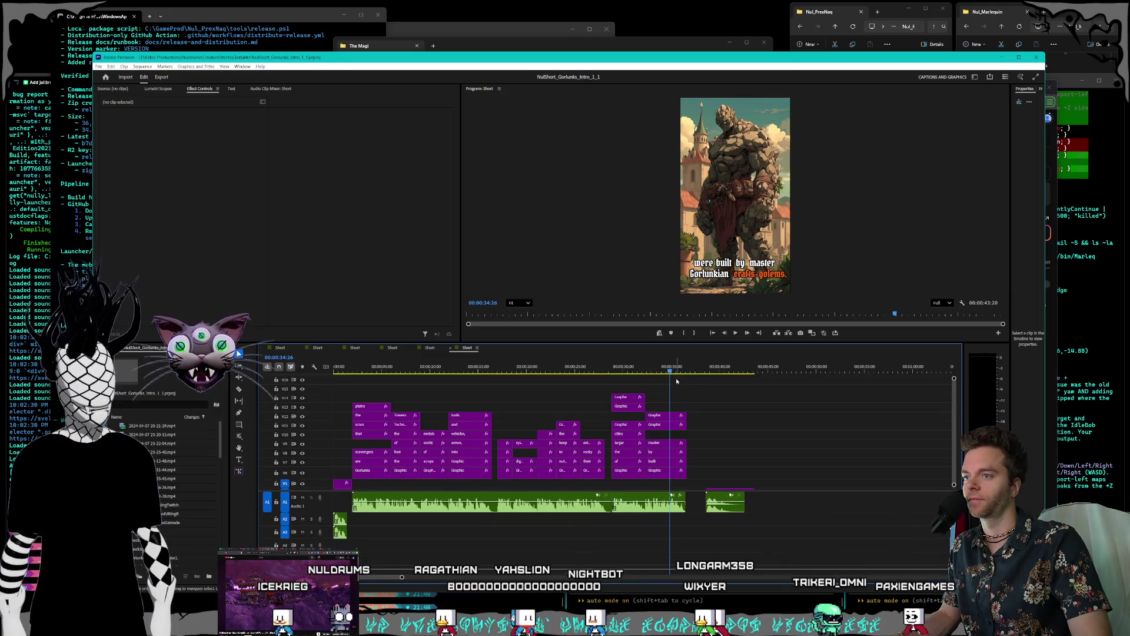
Step: Find the narration's end and push the V5/V1/A1 outro clips later, extending the sequence to 00:00:55:14
{"action": "left_click_drag", "start_coordinate": [673, 372], "coordinate": [711, 372]}
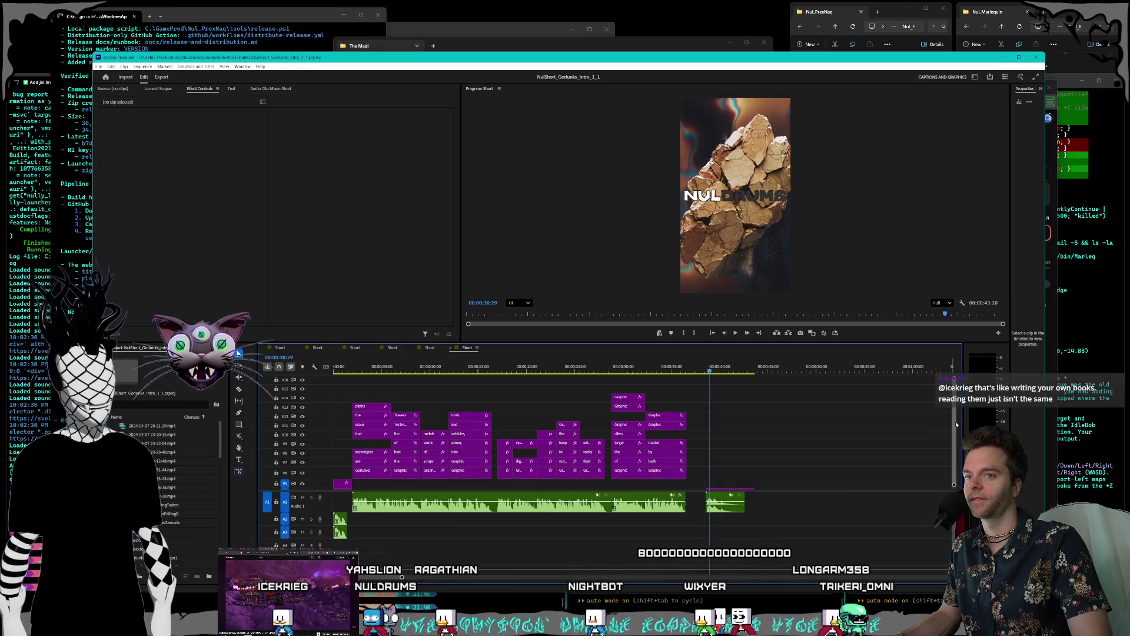
{"action": "scroll", "coordinate": [957, 442], "scroll_direction": "down", "scroll_amount": 3}
{"action": "left_click_drag", "start_coordinate": [764, 421], "coordinate": [706, 522]}
{"action": "left_click_drag", "start_coordinate": [816, 491], "coordinate": [819, 490]}
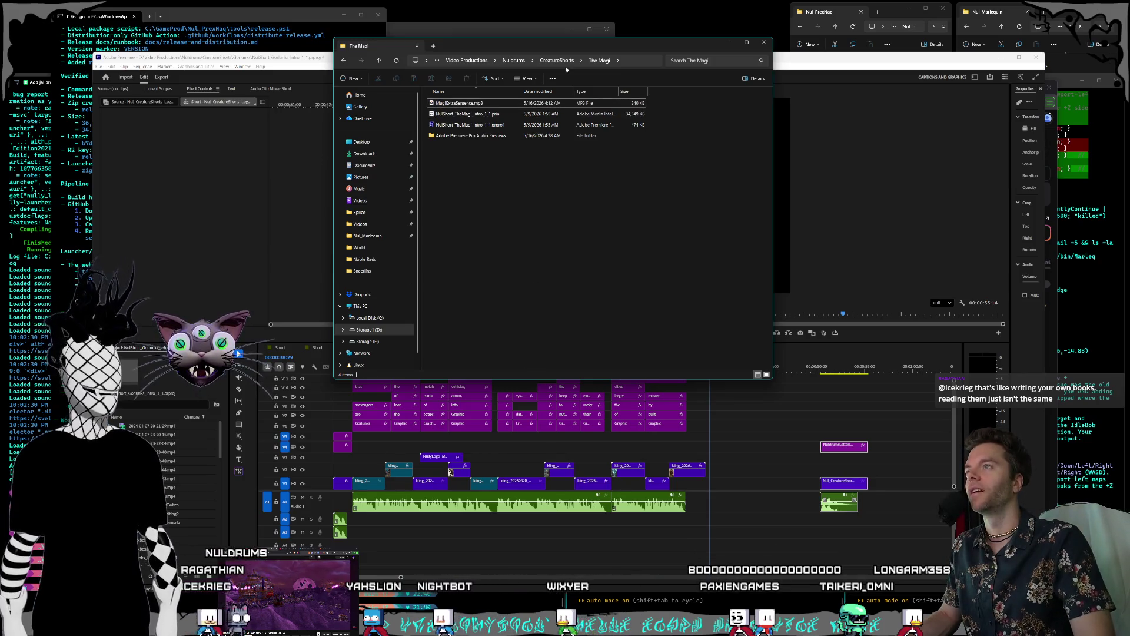
Step: Drag GorlunksSentence.mp3 from the Gorlunks folder into the timeline gap before the outro
{"action": "left_click", "coordinate": [562, 63]}
{"action": "key", "text": "alt+Up"}
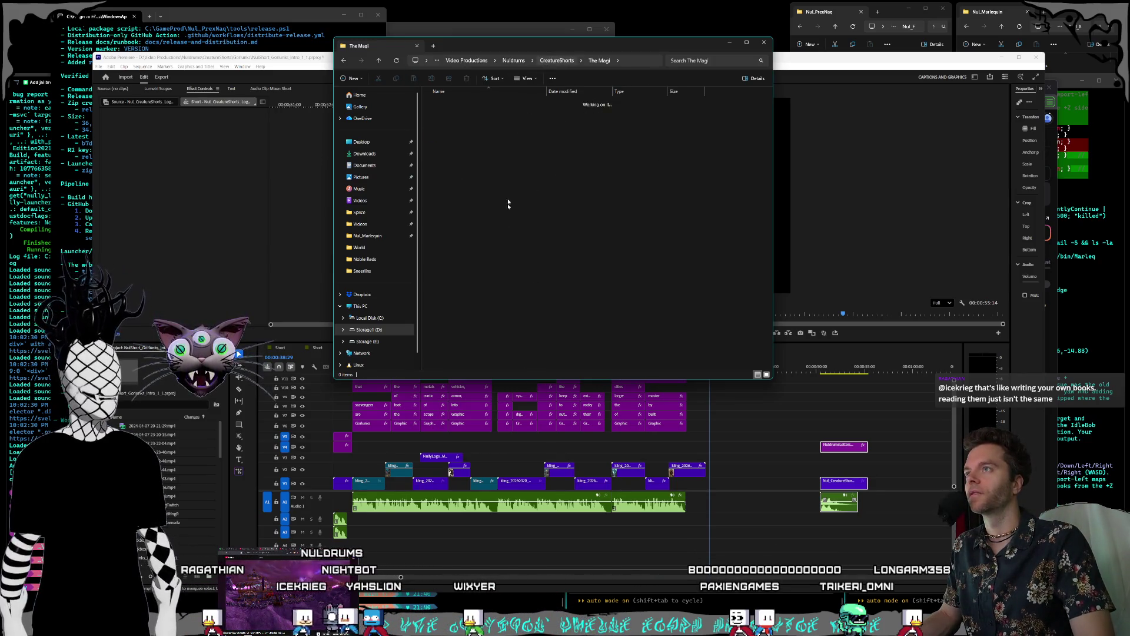
{"action": "double_click", "coordinate": [446, 157]}
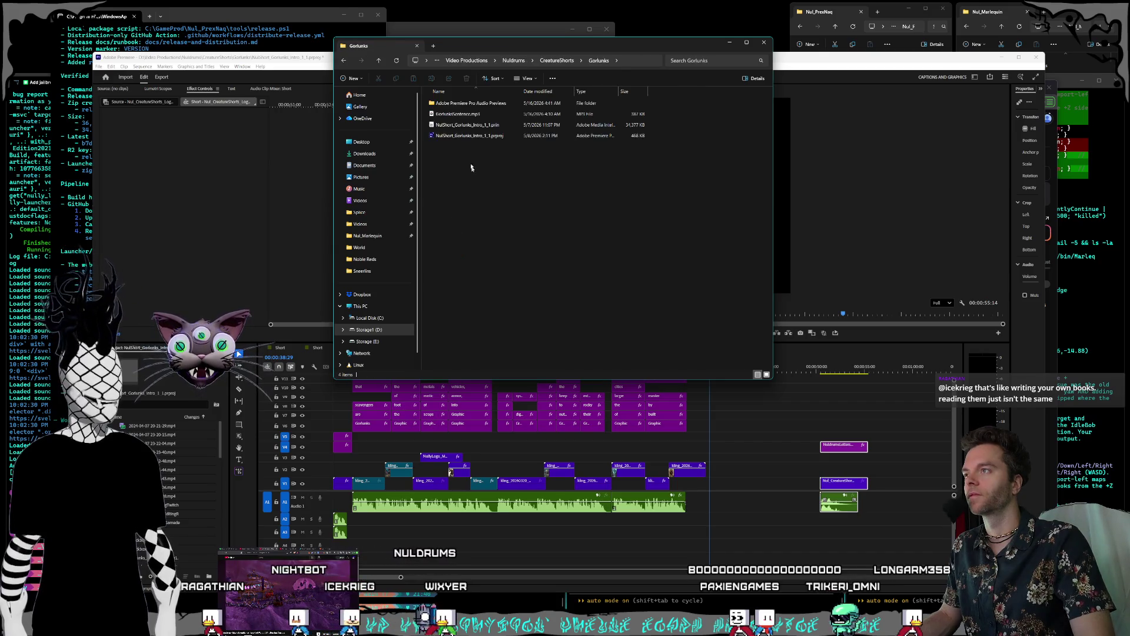
{"action": "mouse_move", "coordinate": [458, 114]}
{"action": "left_mouse_down"}
{"action": "mouse_move", "coordinate": [719, 440]}
{"action": "mouse_move", "coordinate": [706, 494]}
{"action": "mouse_move", "coordinate": [718, 526]}
{"action": "mouse_move", "coordinate": [711, 520]}
{"action": "left_mouse_up"}
{"action": "mouse_move", "coordinate": [786, 428]}
{"action": "left_mouse_down"}
{"action": "mouse_move", "coordinate": [836, 494]}
{"action": "mouse_move", "coordinate": [898, 501]}
{"action": "left_mouse_up"}
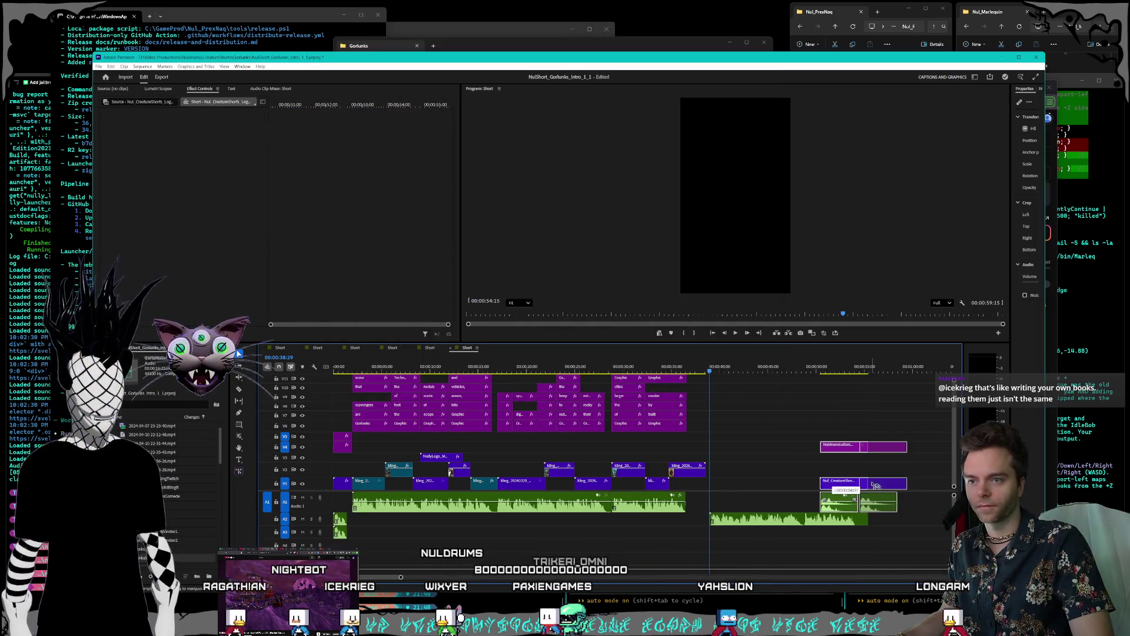
Step: Move the Gorlunks voiceover from A2 onto A1 after the narration, then pull the outro clips left behind it
{"action": "left_click", "coordinate": [824, 518]}
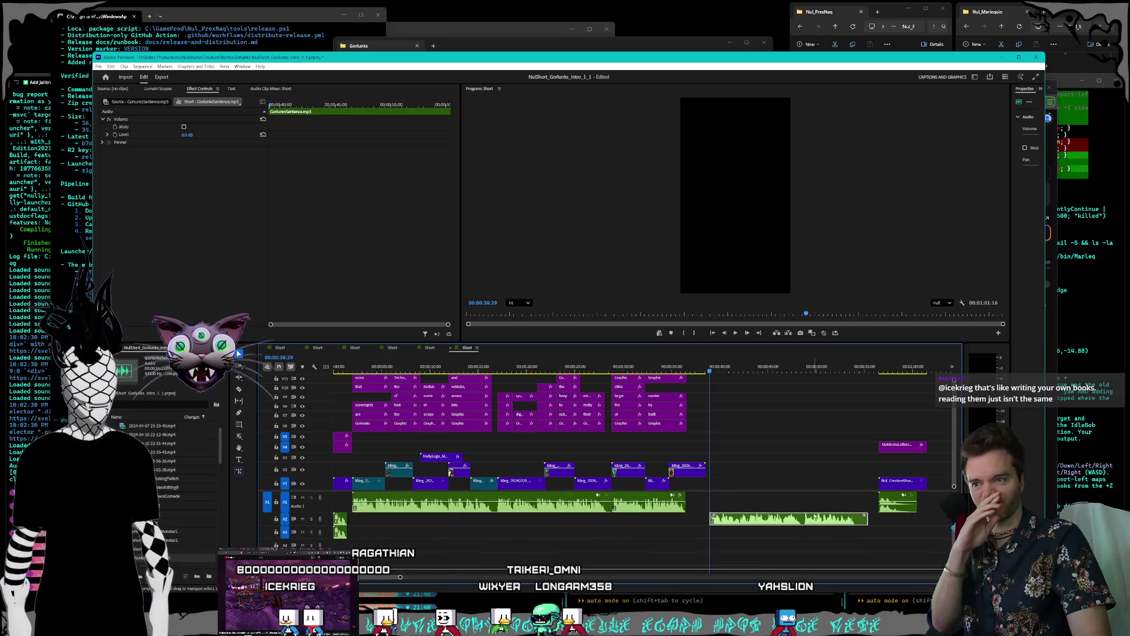
{"action": "mouse_move", "coordinate": [821, 519]}
{"action": "left_mouse_down"}
{"action": "mouse_move", "coordinate": [818, 501]}
{"action": "mouse_move", "coordinate": [767, 499]}
{"action": "left_mouse_up"}
{"action": "mouse_move", "coordinate": [824, 415]}
{"action": "left_mouse_down"}
{"action": "mouse_move", "coordinate": [926, 490]}
{"action": "mouse_move", "coordinate": [896, 488]}
{"action": "left_mouse_up"}
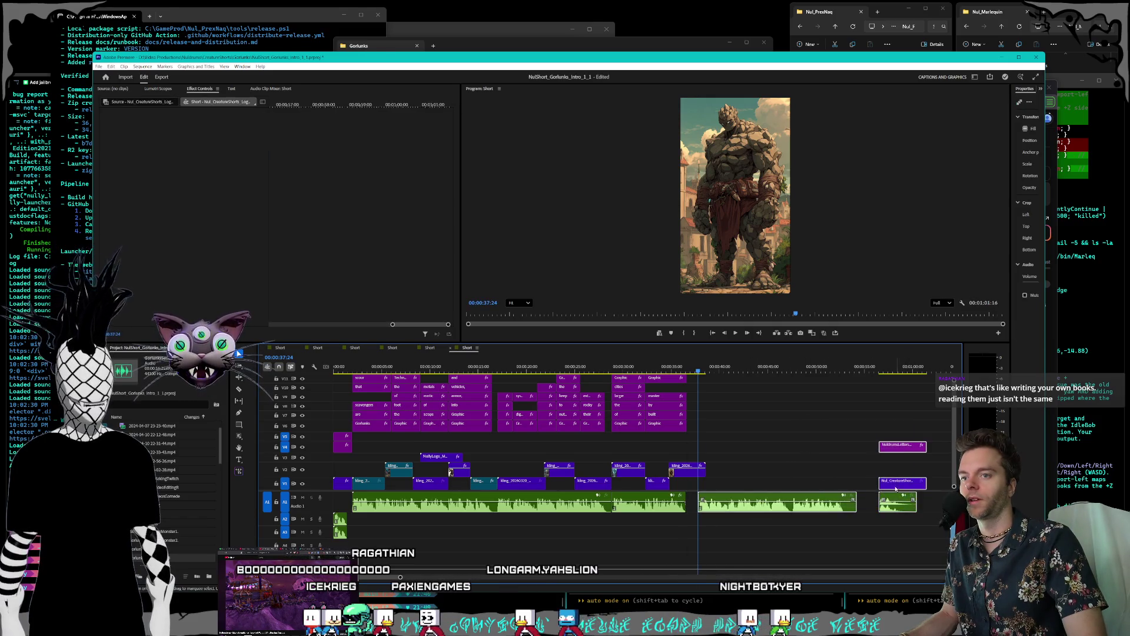
{"action": "left_click", "coordinate": [760, 406]}
{"action": "mouse_move", "coordinate": [865, 412]}
{"action": "left_mouse_down"}
{"action": "mouse_move", "coordinate": [903, 500]}
{"action": "mouse_move", "coordinate": [878, 487]}
{"action": "left_mouse_up"}
{"action": "left_click", "coordinate": [745, 412]}
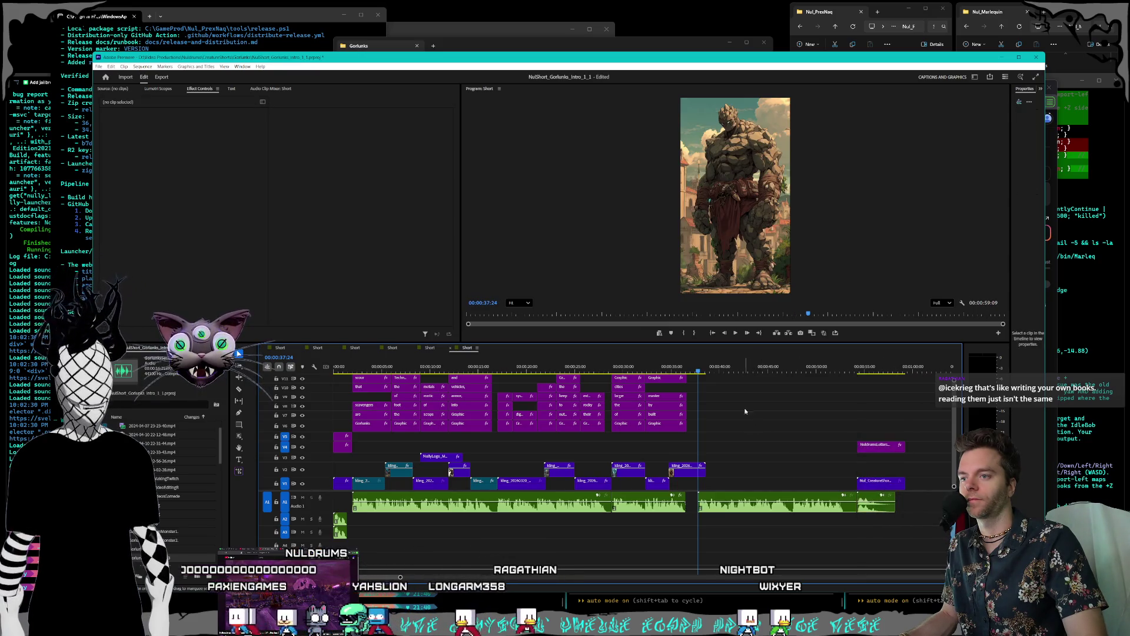
{"action": "left_click", "coordinate": [99, 66]}
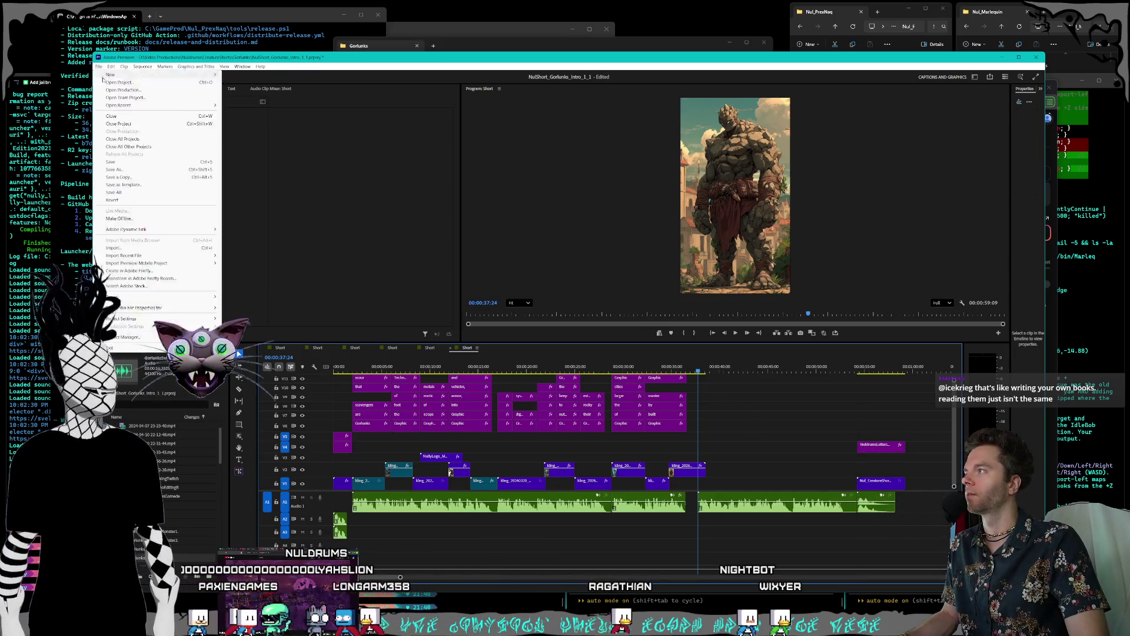
Step: Save the Gorlunks project and open NulShort_Rippers_Intro_1_1.prproj from CreatureShorts > Rippers
{"action": "left_click", "coordinate": [126, 163]}
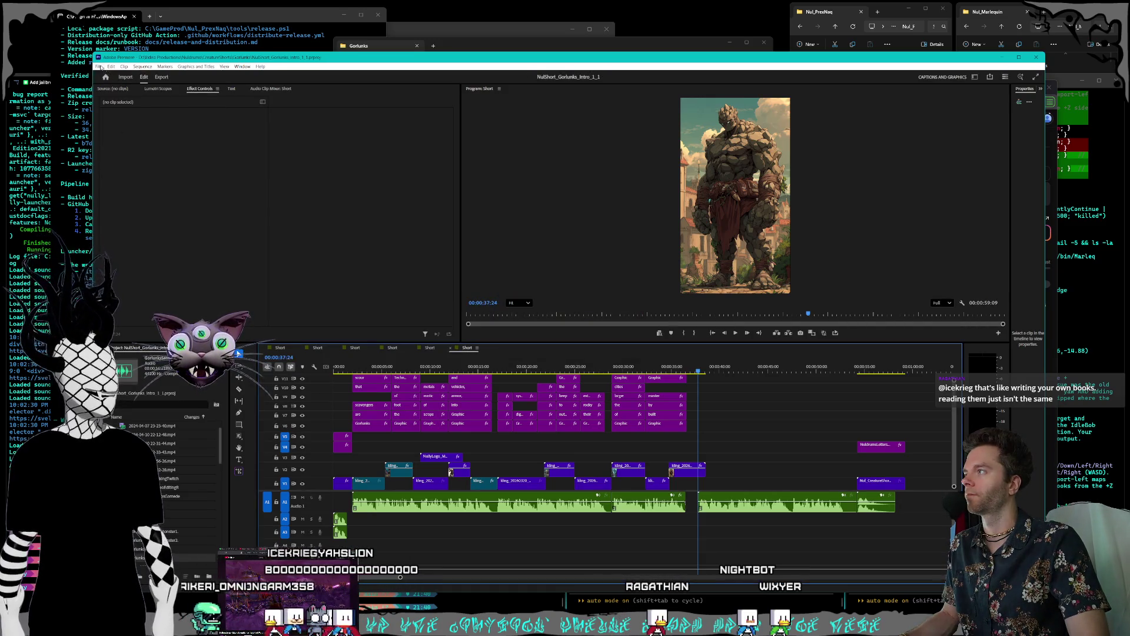
{"action": "left_click", "coordinate": [103, 67]}
{"action": "left_click", "coordinate": [465, 272]}
{"action": "key", "text": "ctrl+o"}
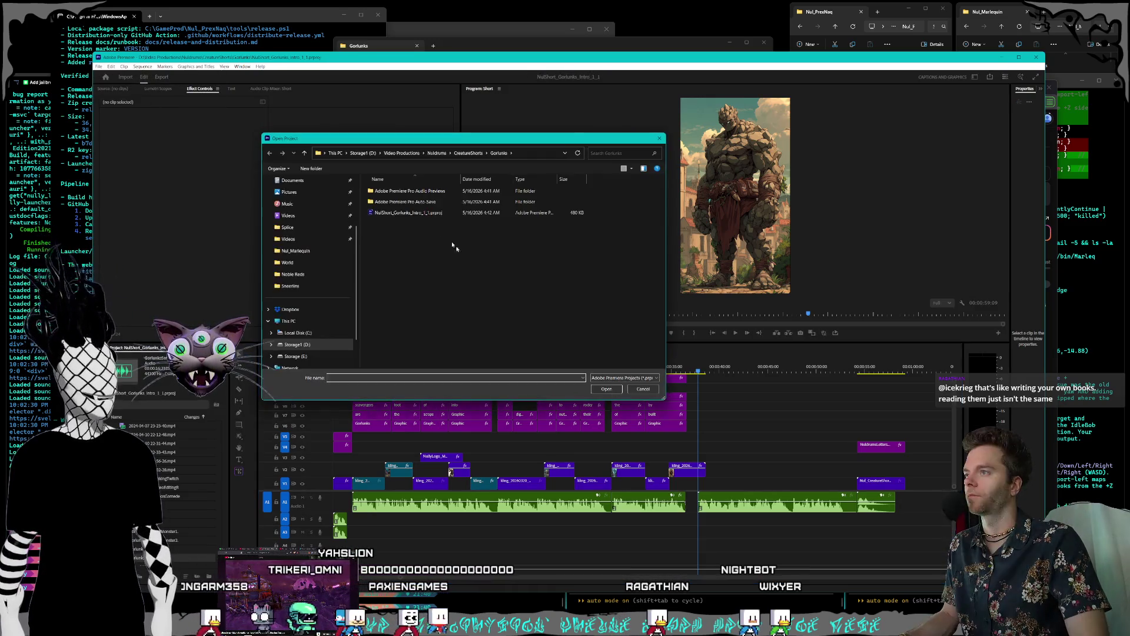
{"action": "left_click", "coordinate": [460, 153]}
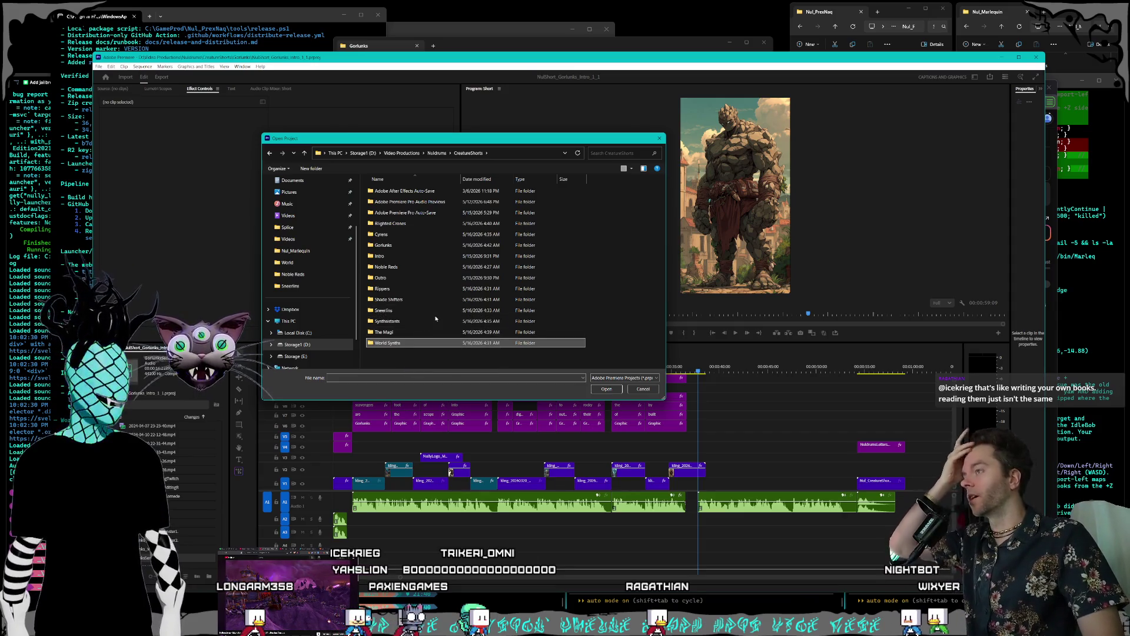
{"action": "left_click", "coordinate": [398, 291]}
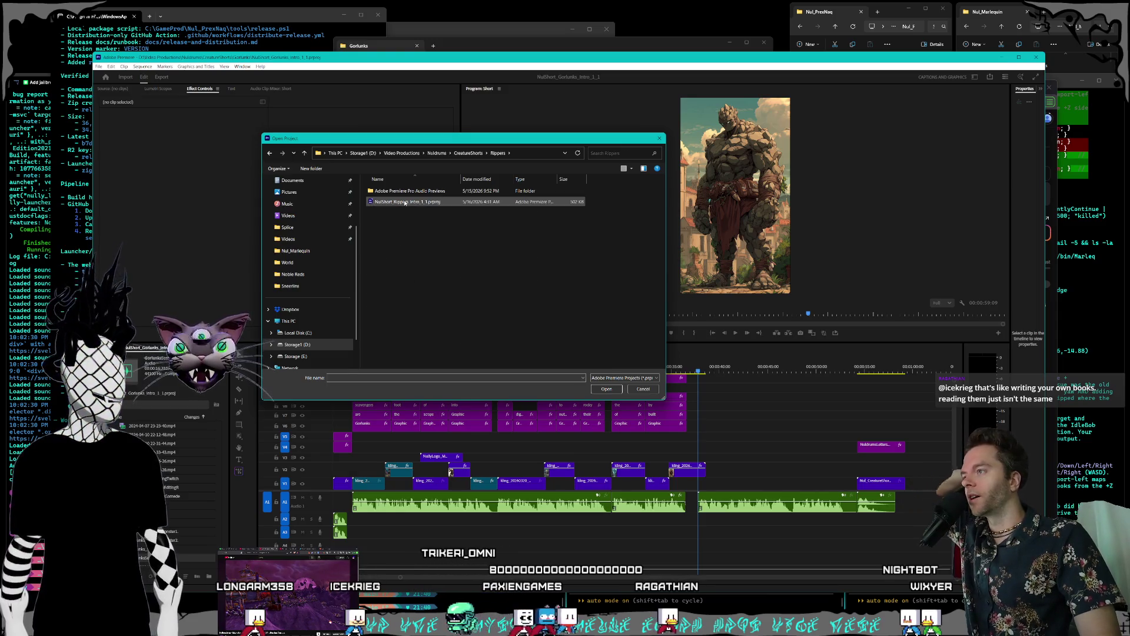
{"action": "left_click", "coordinate": [643, 389]}
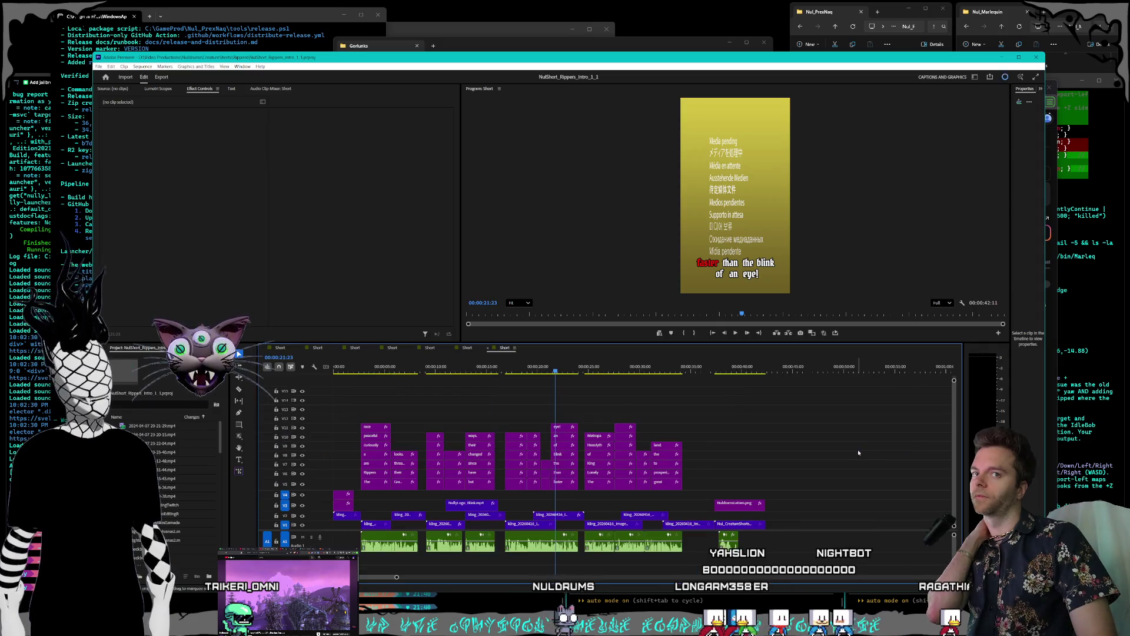
Step: Push the Rippers outro clips past 00:00:34:18 to leave a gap, then return to the Gorlunks folder window
{"action": "left_click", "coordinate": [687, 366]}
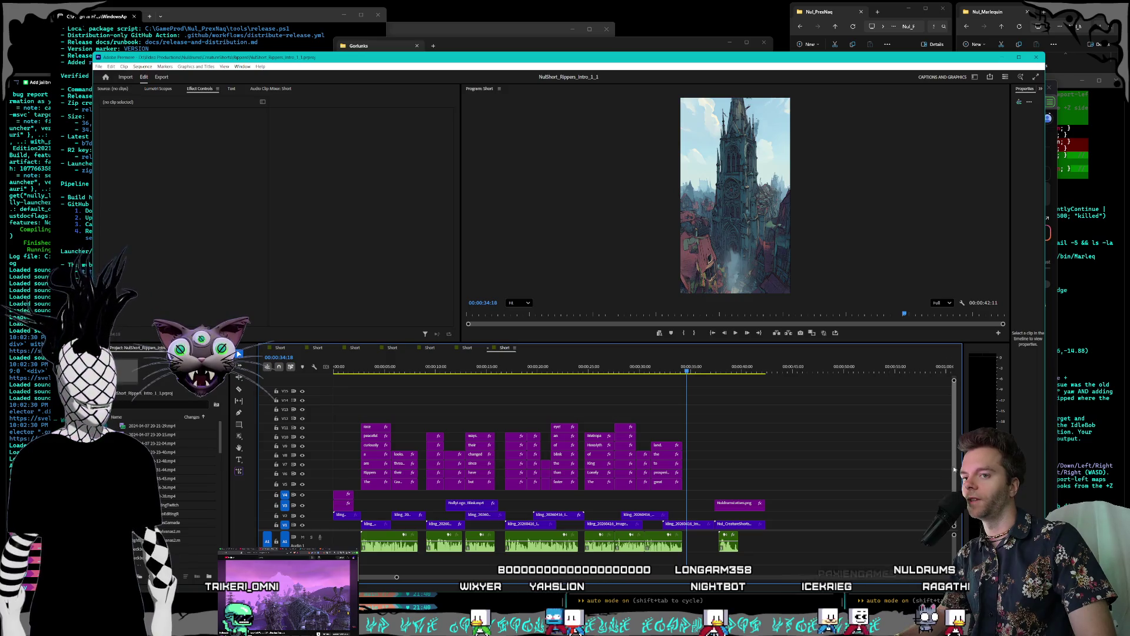
{"action": "left_click_drag", "start_coordinate": [748, 485], "coordinate": [734, 523]}
{"action": "left_click_drag", "start_coordinate": [729, 526], "coordinate": [844, 526]}
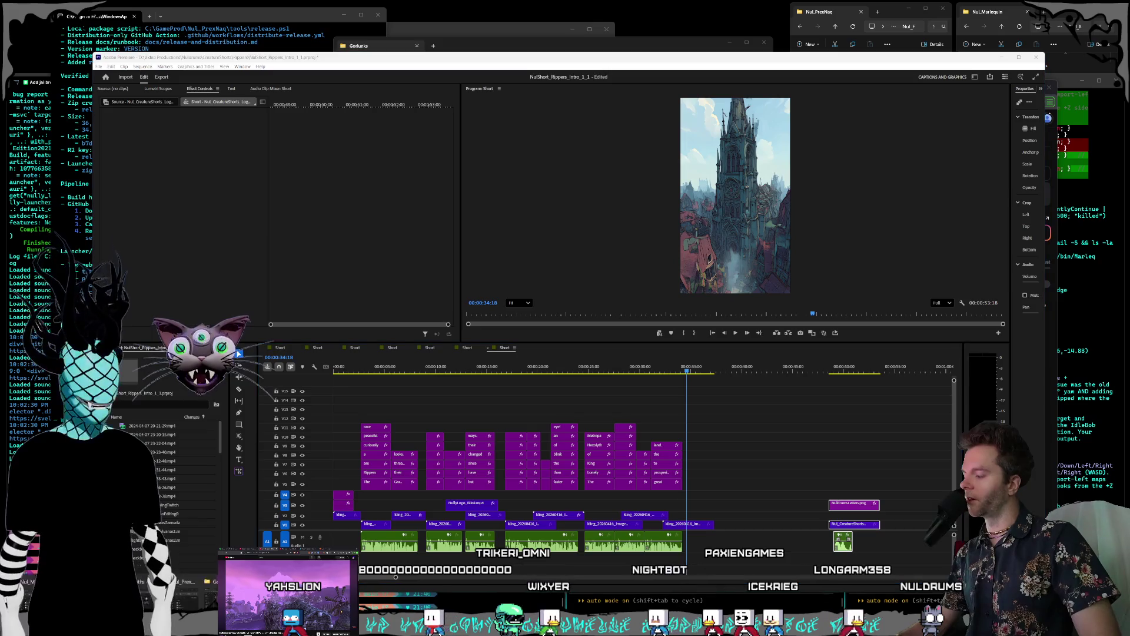
{"action": "key", "text": "alt+Tab"}
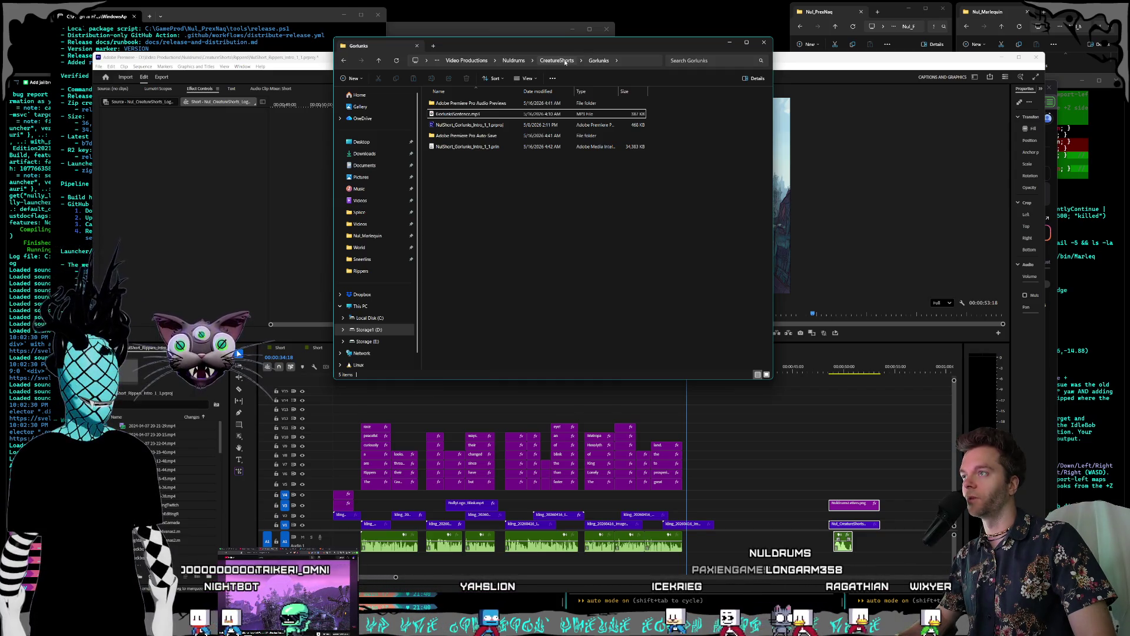
Step: Go up to CreatureShorts and open the Rippers folder in File Explorer
{"action": "left_click", "coordinate": [565, 61]}
{"action": "left_click_drag", "start_coordinate": [558, 44], "coordinate": [459, 42]}
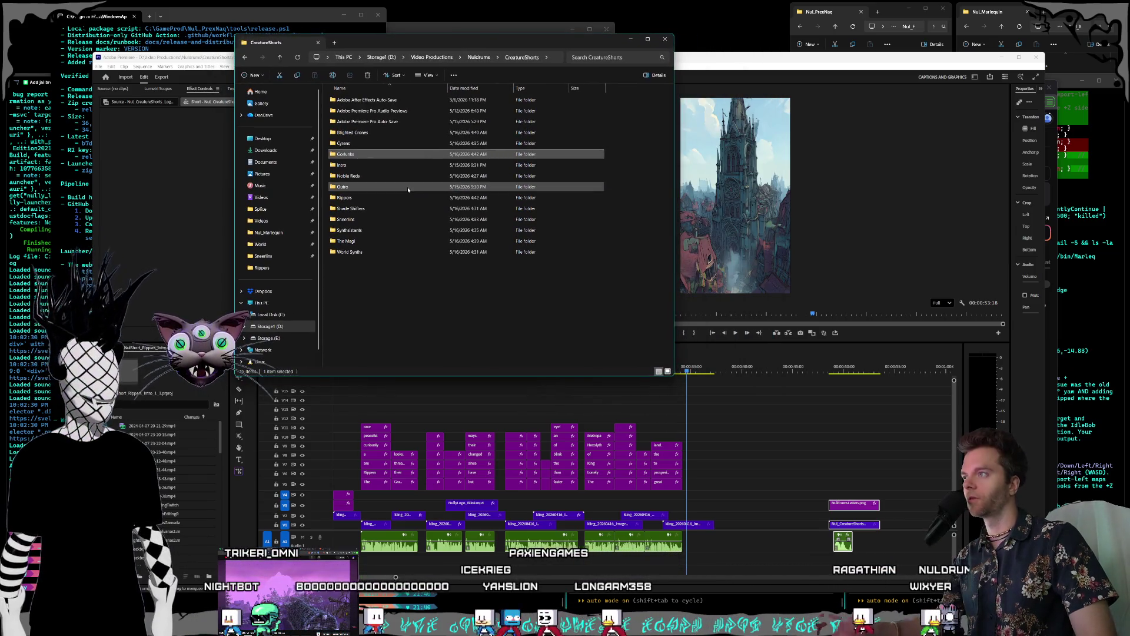
{"action": "double_click", "coordinate": [354, 197]}
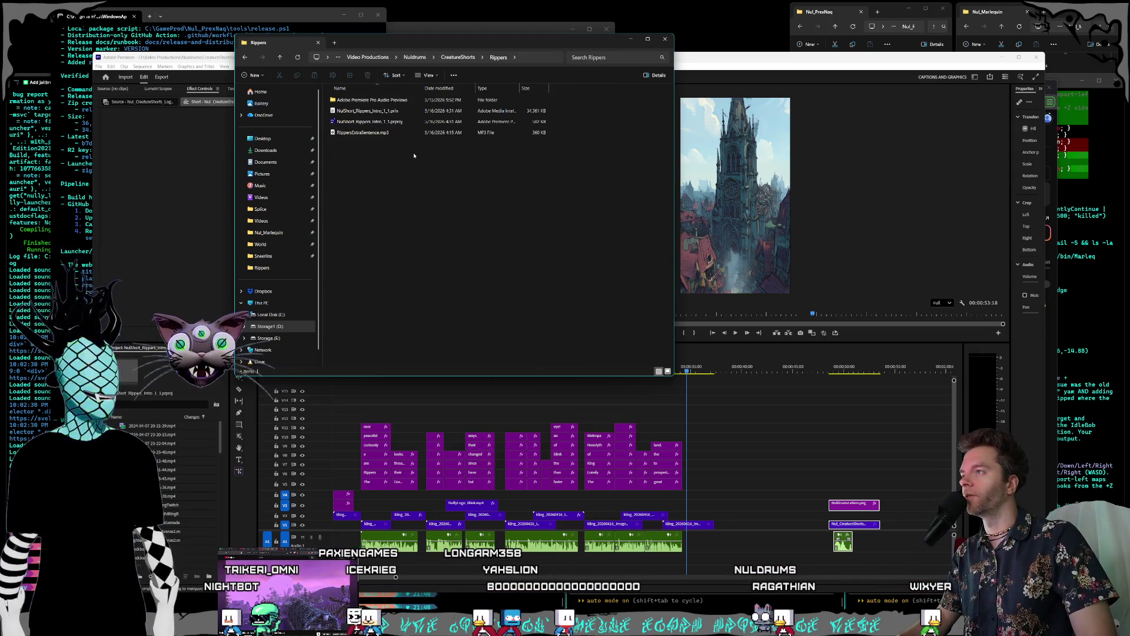
Step: Drop RippersExtraSentence.mp3 onto an audio track of the Rippers timeline and zoom out to see it all
{"action": "left_click", "coordinate": [371, 134]}
{"action": "mouse_move", "coordinate": [344, 133]}
{"action": "left_mouse_down"}
{"action": "mouse_move", "coordinate": [710, 439]}
{"action": "mouse_move", "coordinate": [699, 545]}
{"action": "left_mouse_up"}
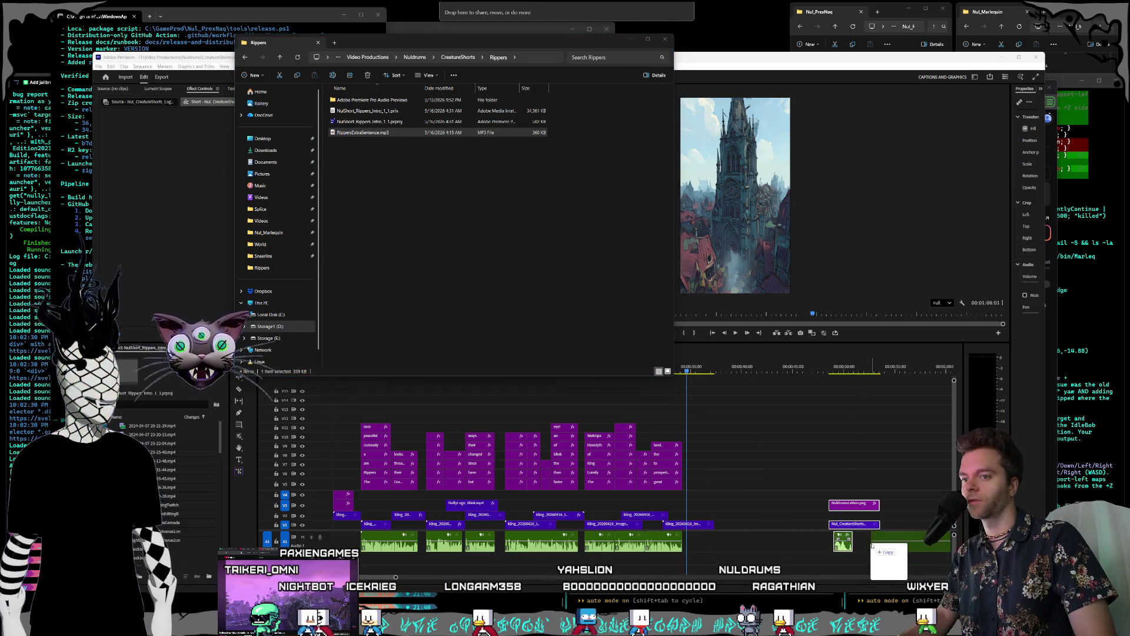
{"action": "left_click_drag", "start_coordinate": [871, 546], "coordinate": [873, 546]}
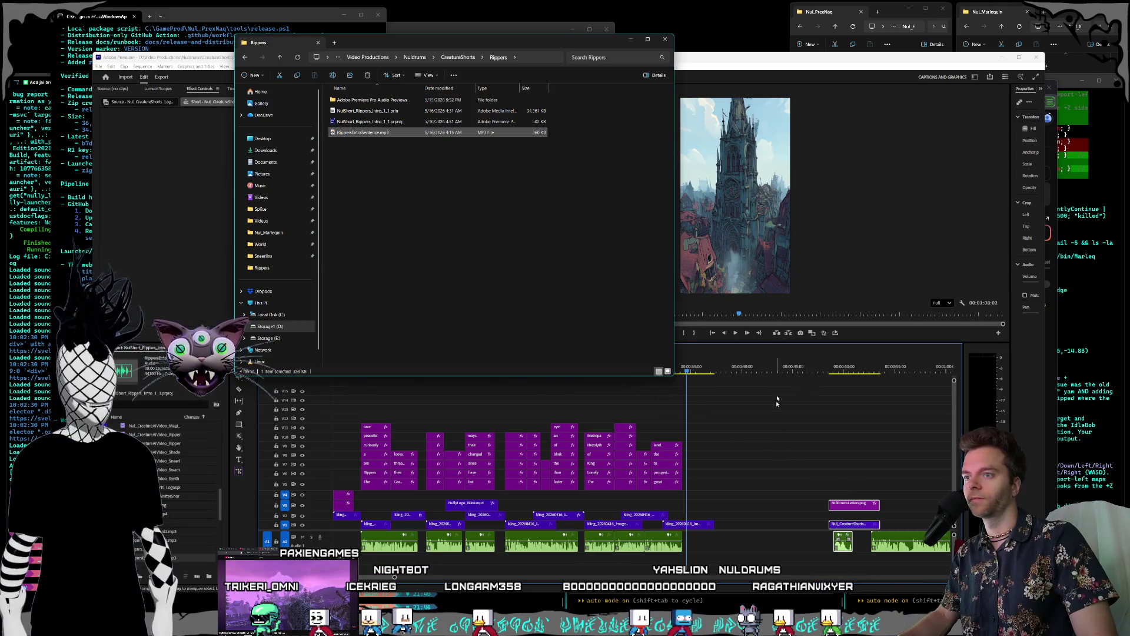
{"action": "left_click", "coordinate": [775, 429]}
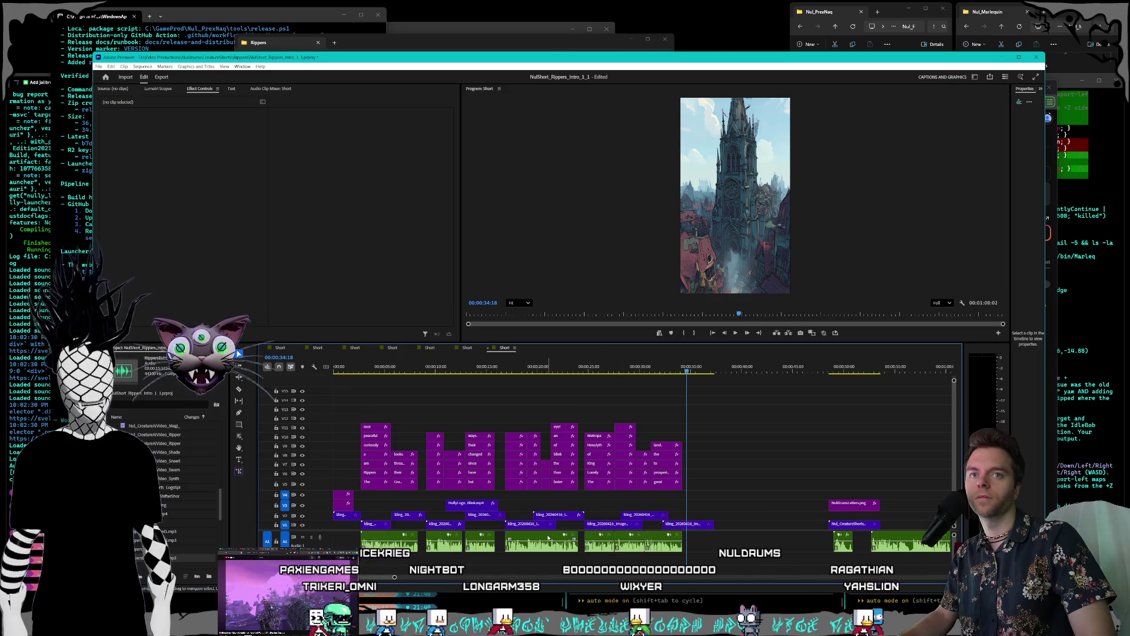
{"action": "left_click_drag", "start_coordinate": [394, 577], "coordinate": [424, 578]}
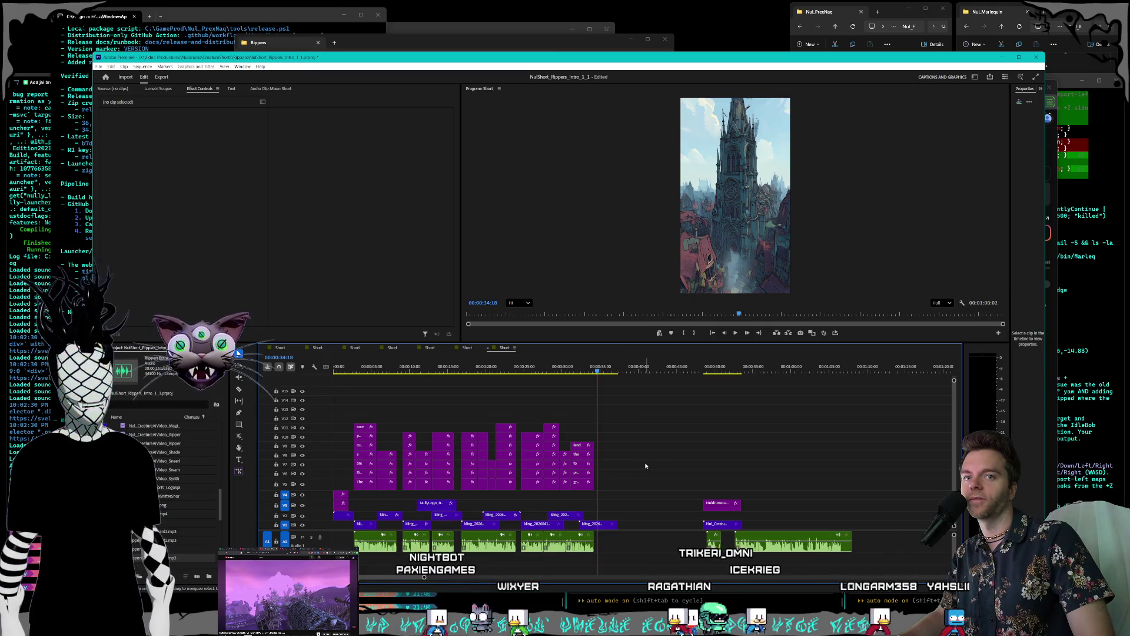
Step: Shift the RippersExtraSentence voiceover and the outro video clips later on the timeline
{"action": "left_click_drag", "start_coordinate": [669, 468], "coordinate": [708, 553]}
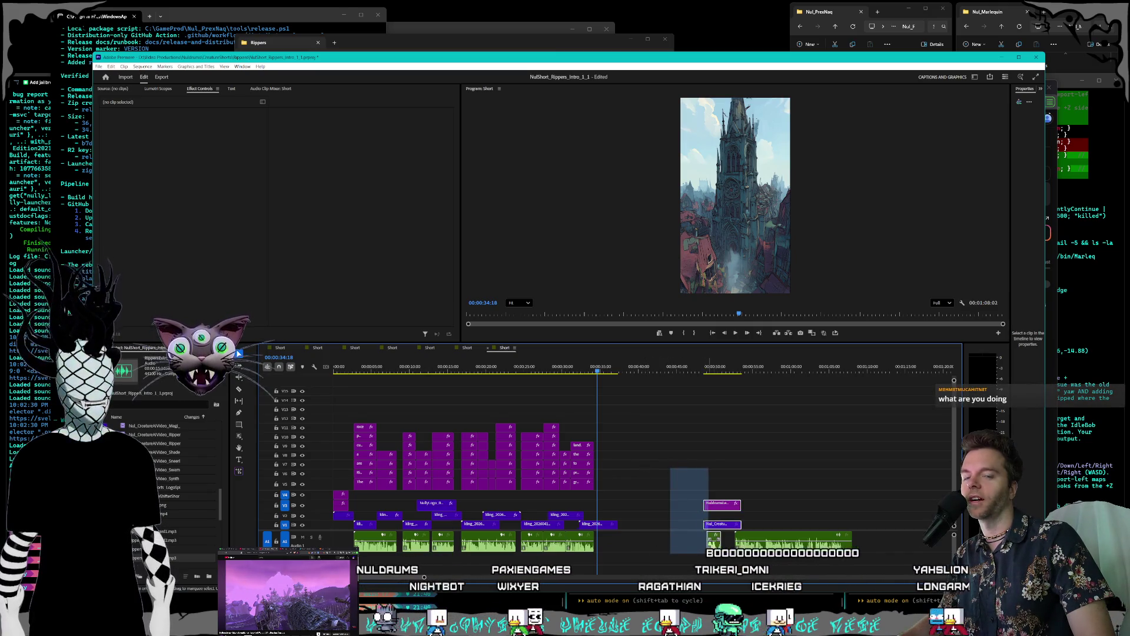
{"action": "left_click", "coordinate": [791, 547]}
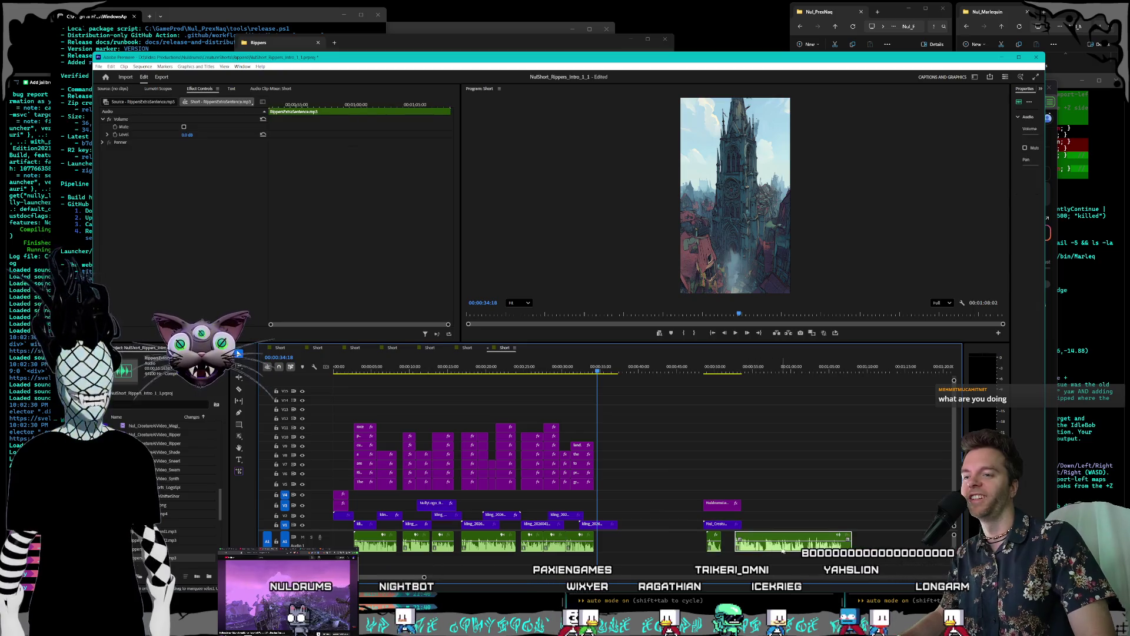
{"action": "left_click_drag", "start_coordinate": [790, 552], "coordinate": [899, 541]}
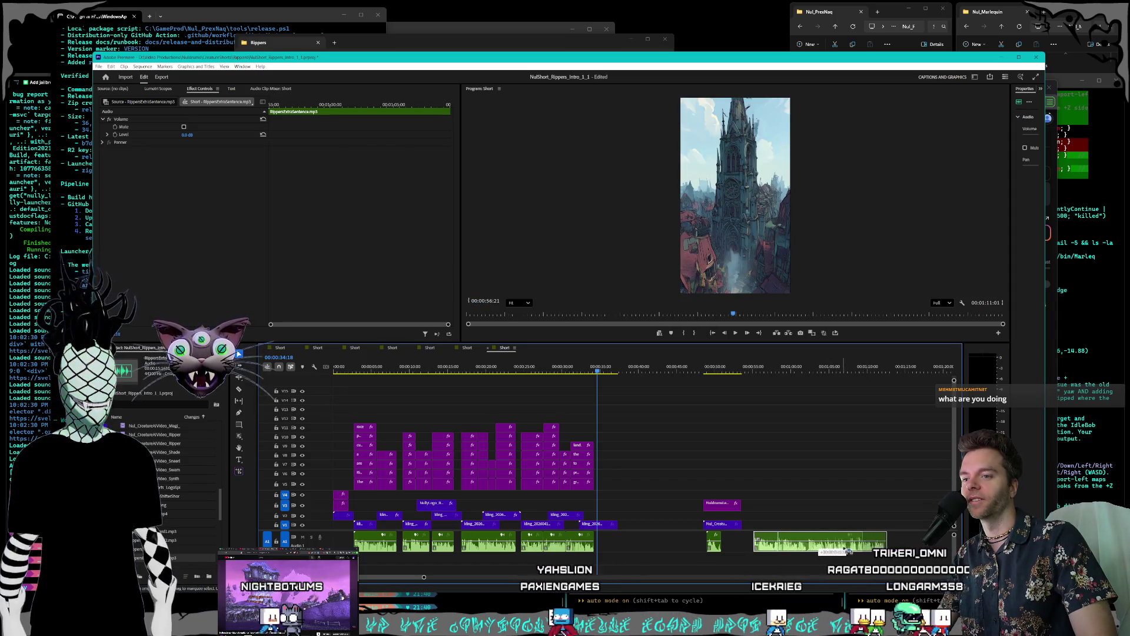
{"action": "left_click", "coordinate": [719, 525]}
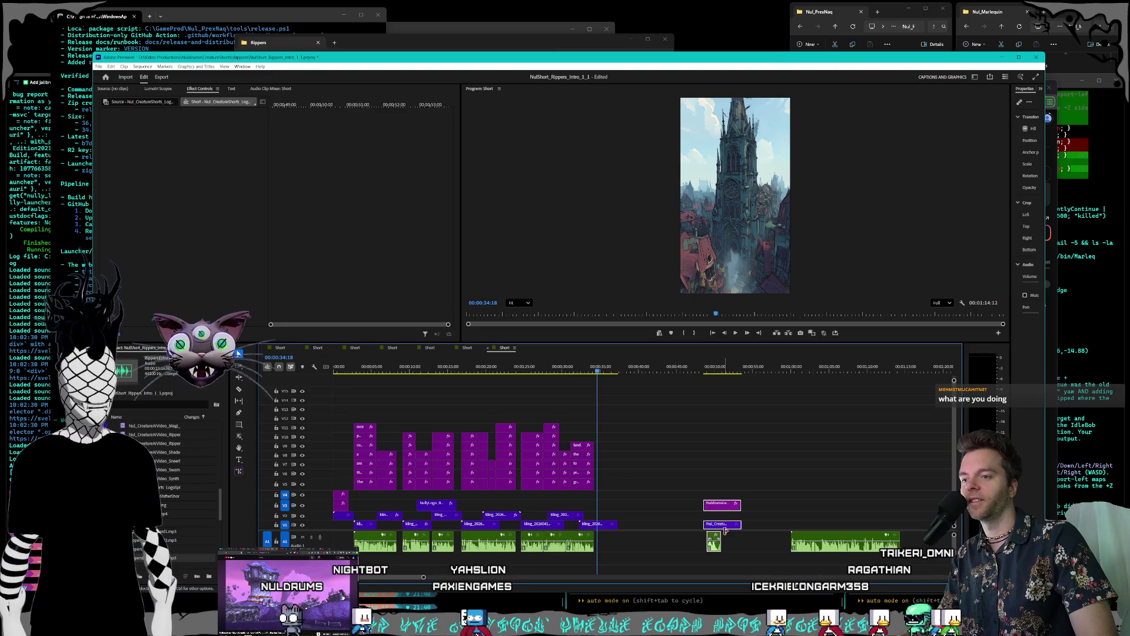
{"action": "left_click_drag", "start_coordinate": [719, 526], "coordinate": [747, 524]}
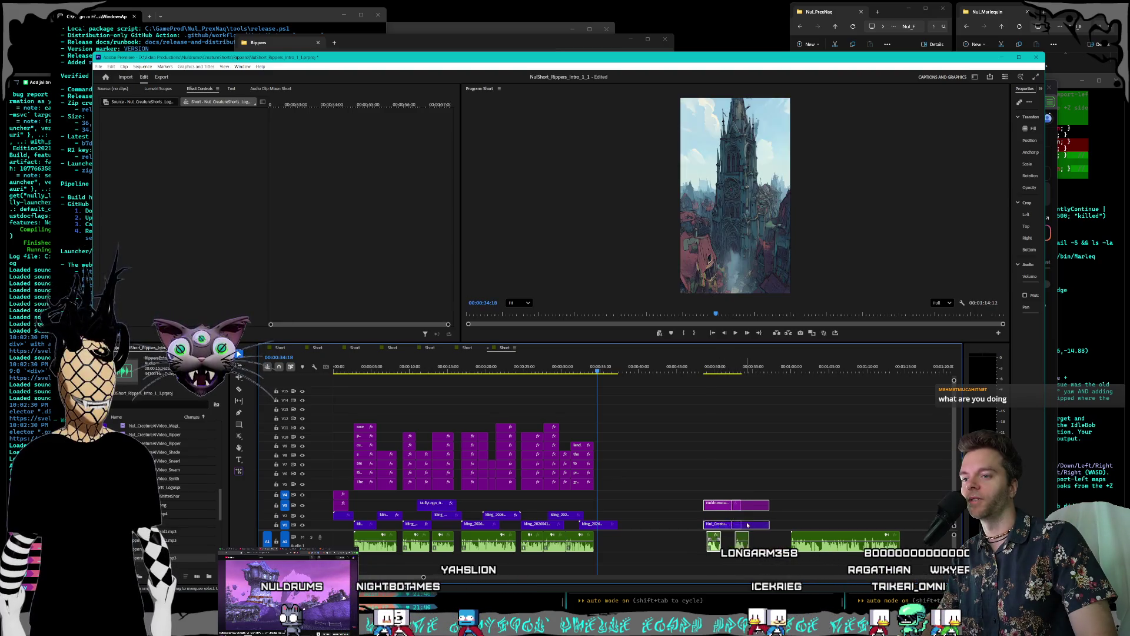
Step: Place the voiceover right after the main footage with the outro clips following it without a gap
{"action": "left_click", "coordinate": [824, 547]}
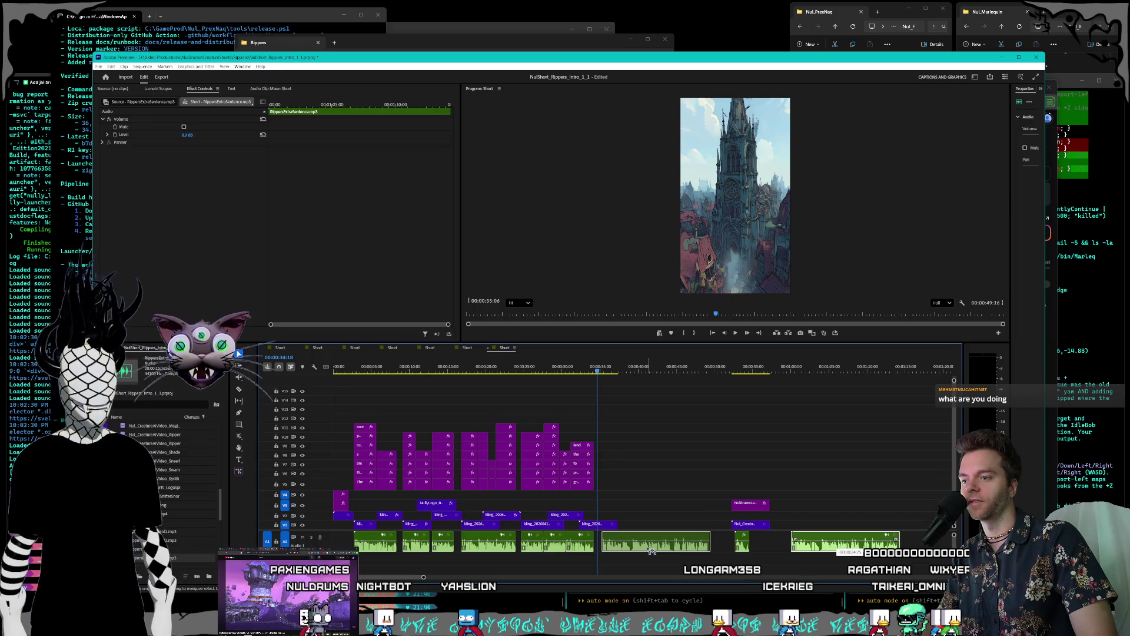
{"action": "left_click_drag", "start_coordinate": [650, 550], "coordinate": [650, 551]}
{"action": "mouse_move", "coordinate": [747, 524]}
{"action": "left_mouse_down"}
{"action": "mouse_move", "coordinate": [733, 533]}
{"action": "mouse_move", "coordinate": [742, 536]}
{"action": "left_mouse_up"}
{"action": "left_click", "coordinate": [745, 538]}
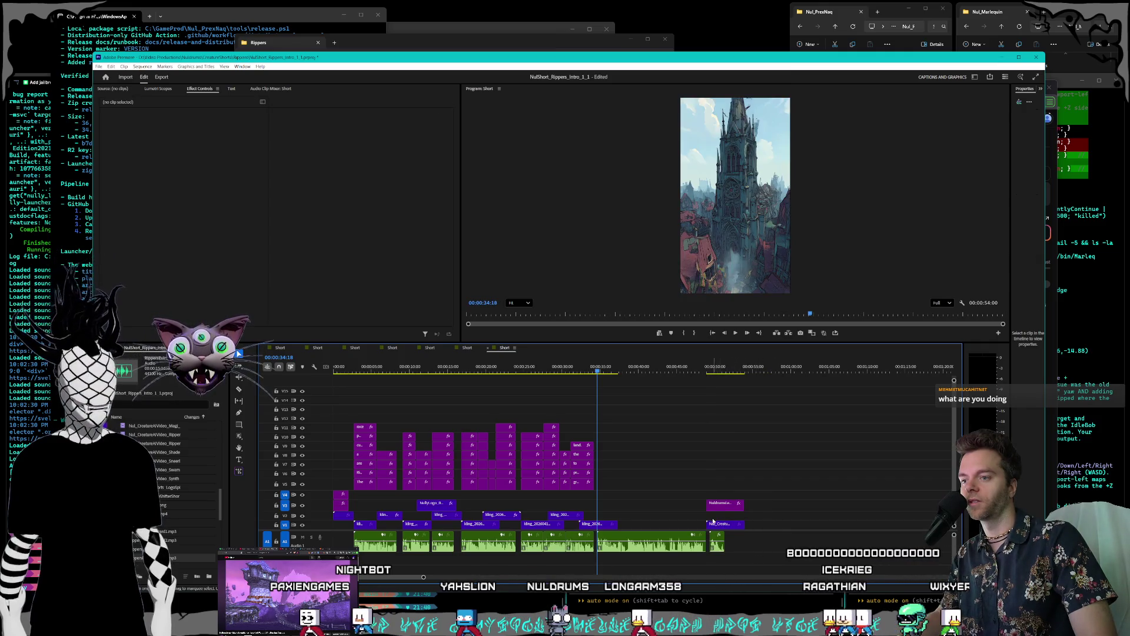
{"action": "left_click_drag", "start_coordinate": [730, 497], "coordinate": [737, 558]}
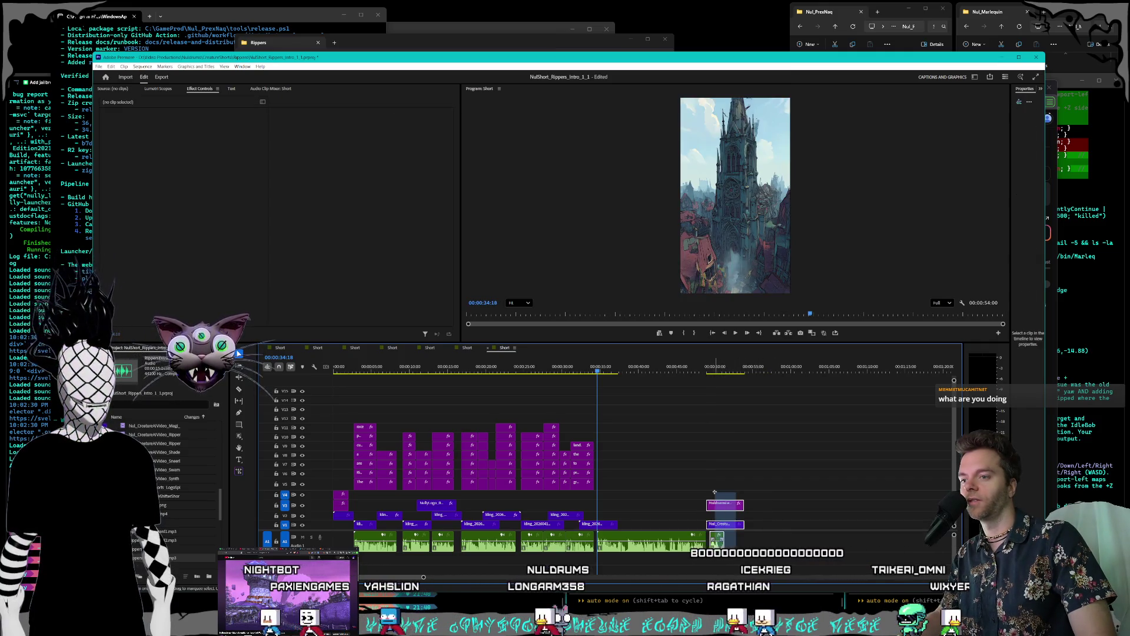
{"action": "left_click_drag", "start_coordinate": [732, 499], "coordinate": [714, 477]}
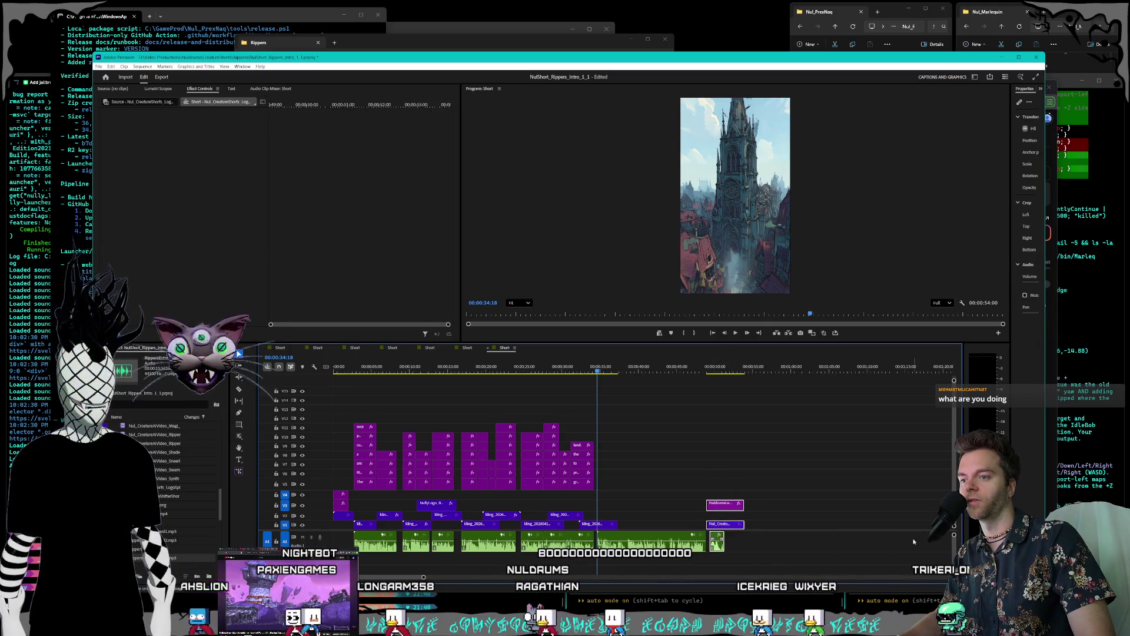
{"action": "mouse_move", "coordinate": [713, 481]}
{"action": "left_mouse_down"}
{"action": "mouse_move", "coordinate": [742, 555]}
{"action": "mouse_move", "coordinate": [682, 573]}
{"action": "mouse_move", "coordinate": [728, 565]}
{"action": "mouse_move", "coordinate": [724, 530]}
{"action": "mouse_move", "coordinate": [660, 435]}
{"action": "left_mouse_up"}
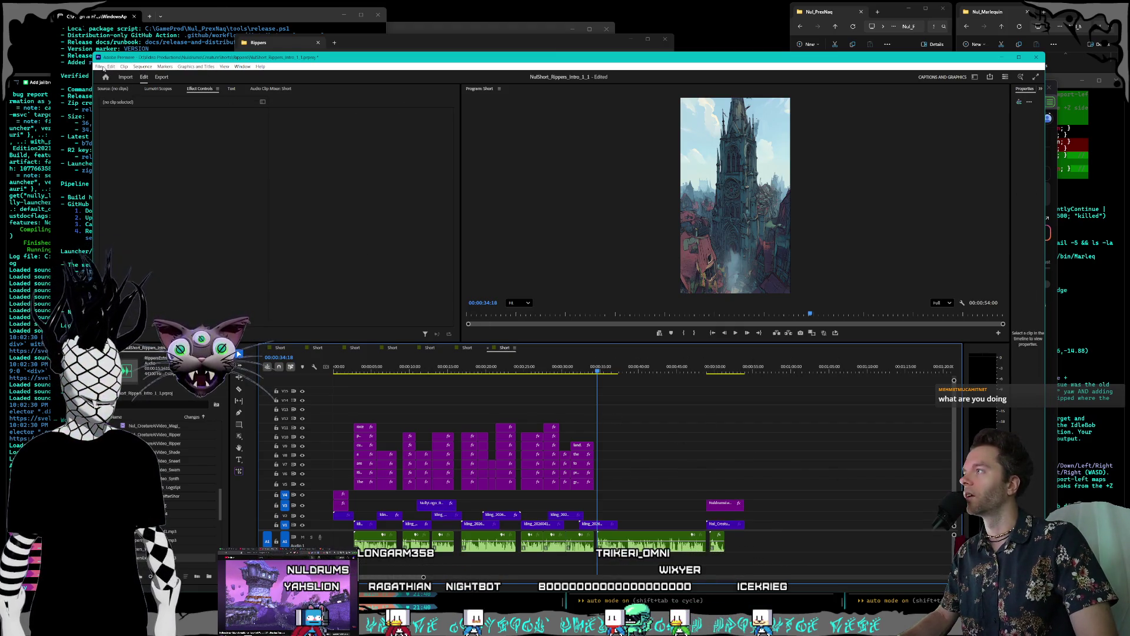
Step: Save the project with File > Save and shrink and reposition the Premiere window
{"action": "left_click", "coordinate": [101, 67]}
{"action": "left_click", "coordinate": [122, 164]}
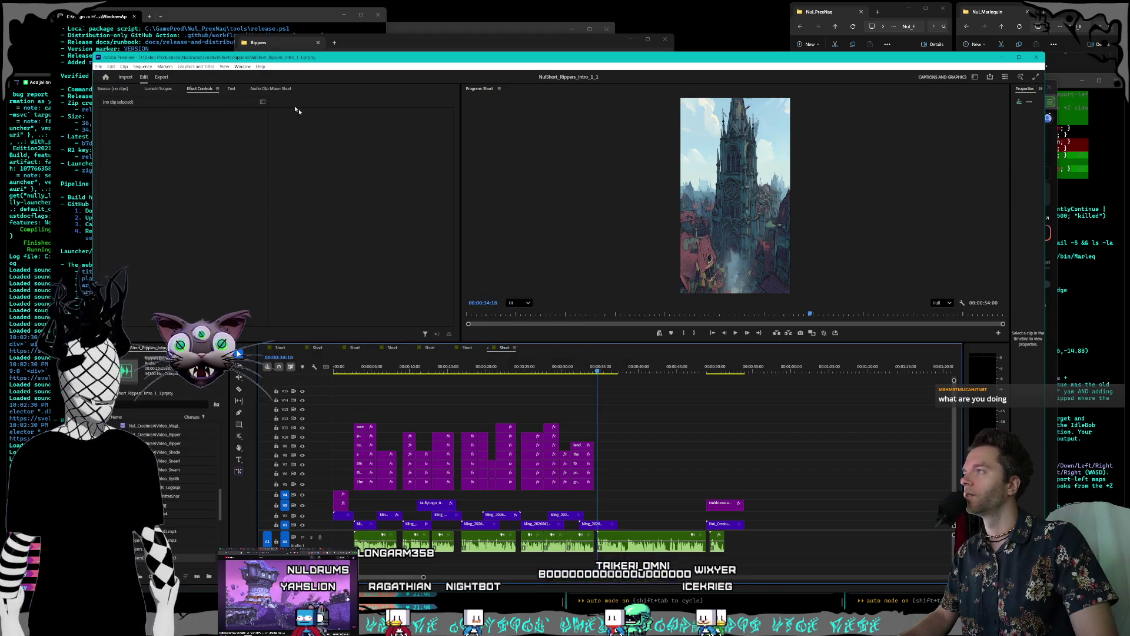
{"action": "left_click_drag", "start_coordinate": [94, 52], "coordinate": [123, 59]}
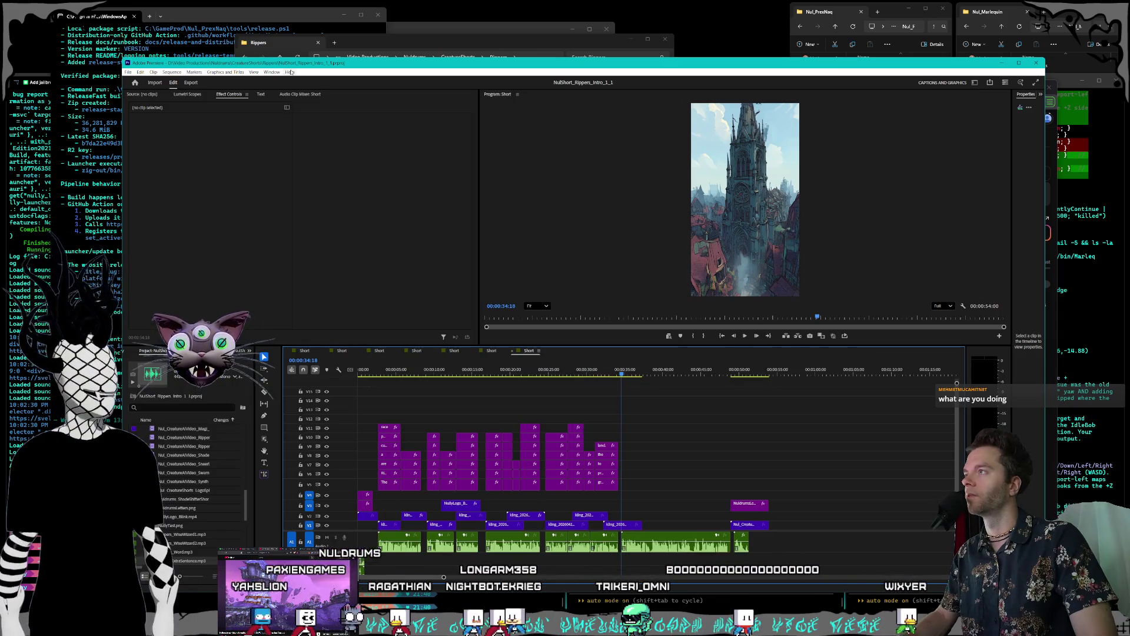
{"action": "left_click_drag", "start_coordinate": [295, 63], "coordinate": [299, 59]}
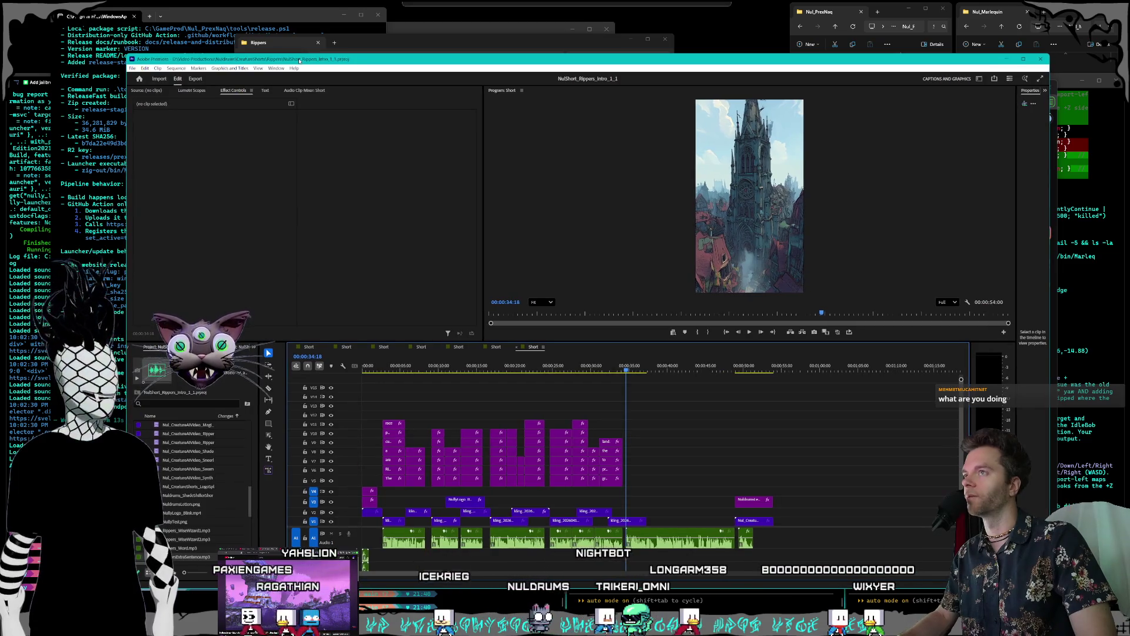
Step: Resize the Rippers folder window beside Premiere, keeping Premiere in front
{"action": "left_click_drag", "start_coordinate": [434, 44], "coordinate": [438, 48]}
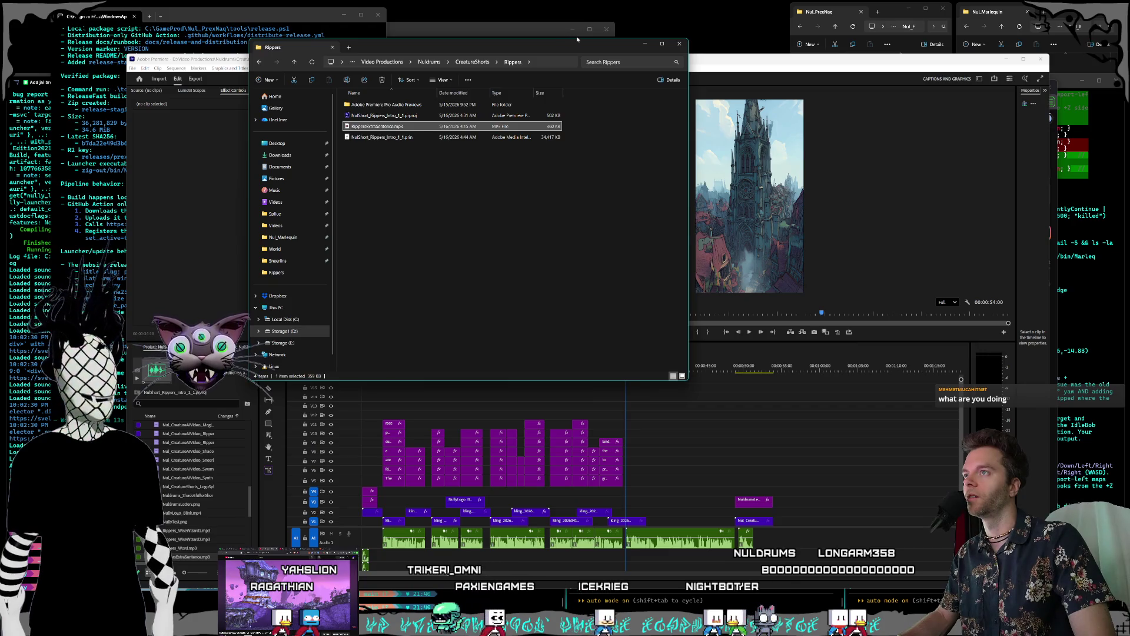
{"action": "left_click_drag", "start_coordinate": [577, 39], "coordinate": [576, 38]}
{"action": "left_click", "coordinate": [710, 56]}
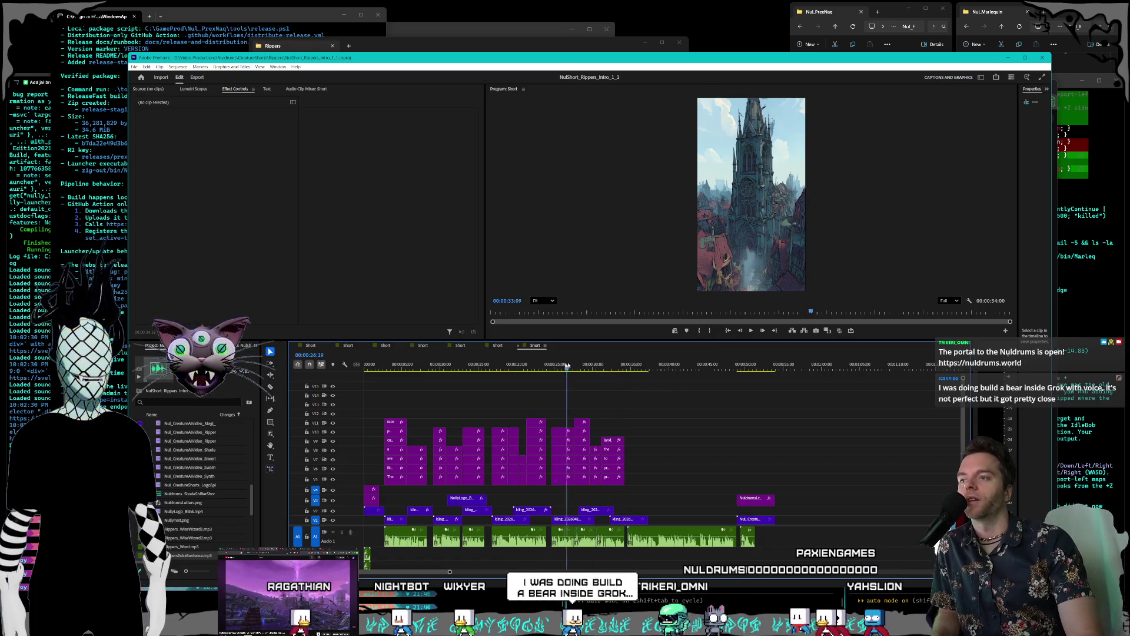
{"action": "left_click_drag", "start_coordinate": [567, 366], "coordinate": [452, 361]}
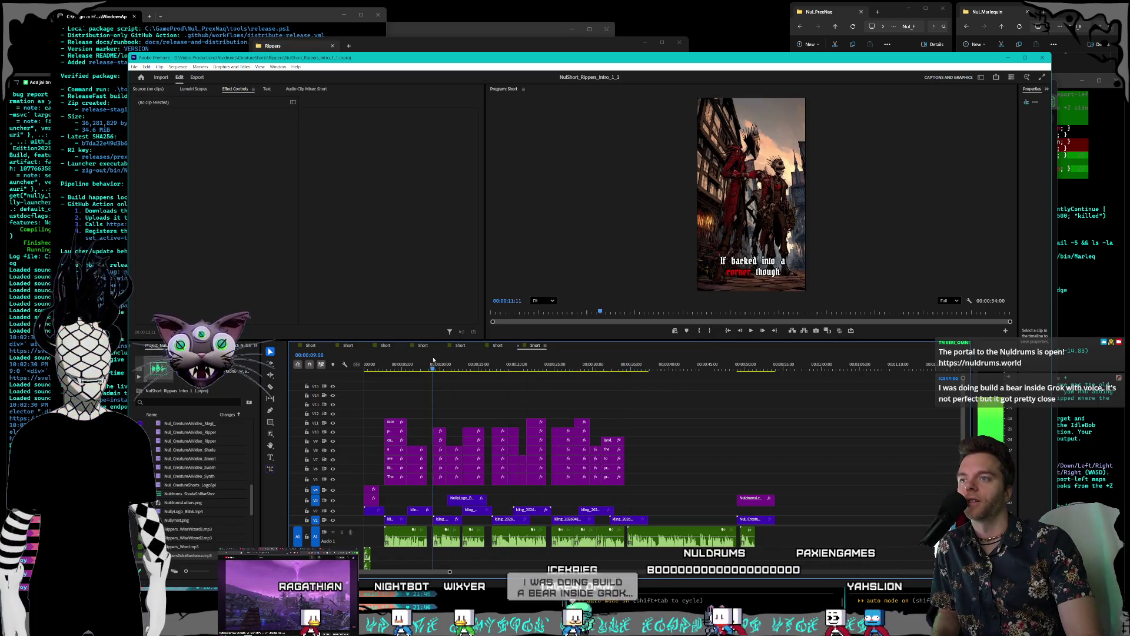
{"action": "key", "text": "space"}
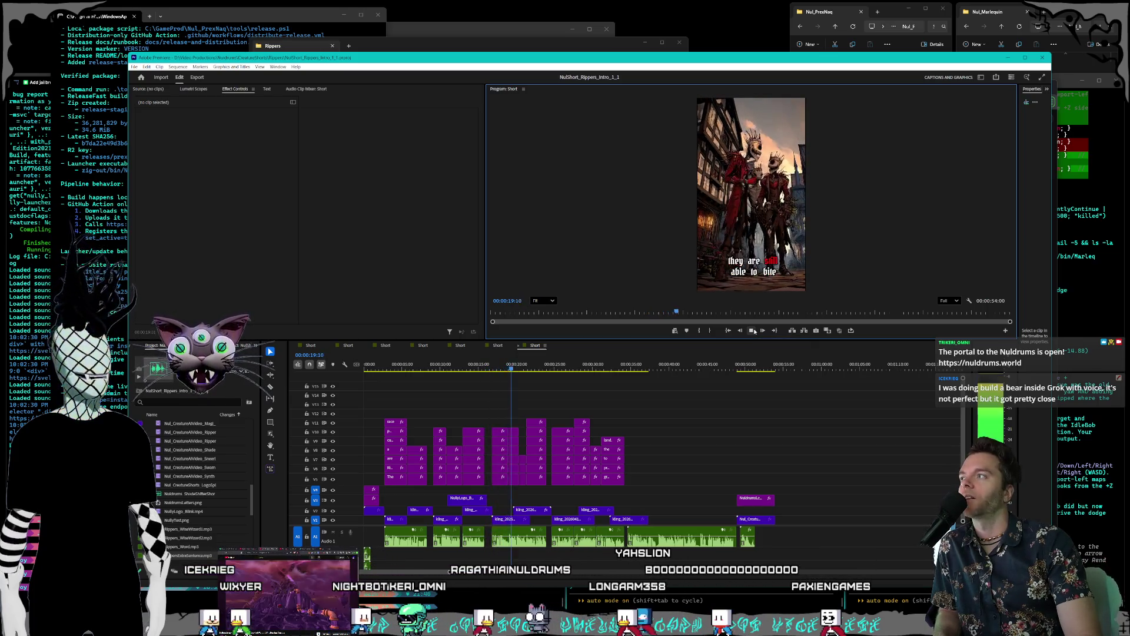
{"action": "left_click", "coordinate": [751, 330]}
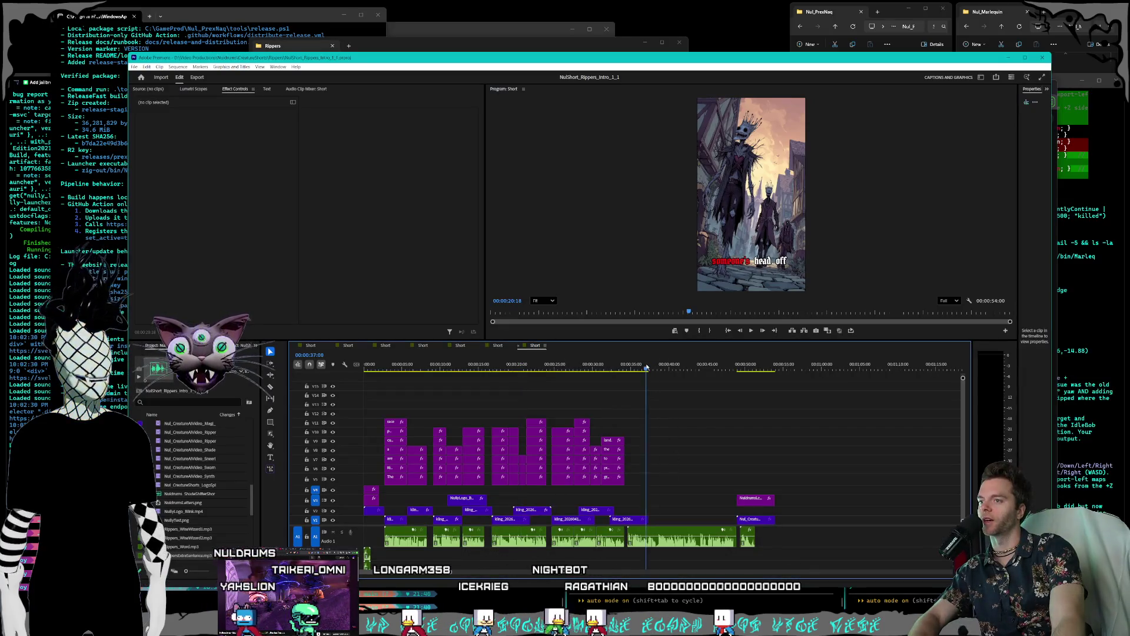
{"action": "left_click", "coordinate": [676, 366]}
{"action": "mouse_move", "coordinate": [676, 366]}
{"action": "left_mouse_down"}
{"action": "mouse_move", "coordinate": [638, 368]}
{"action": "mouse_move", "coordinate": [739, 373]}
{"action": "mouse_move", "coordinate": [653, 375]}
{"action": "left_mouse_up"}
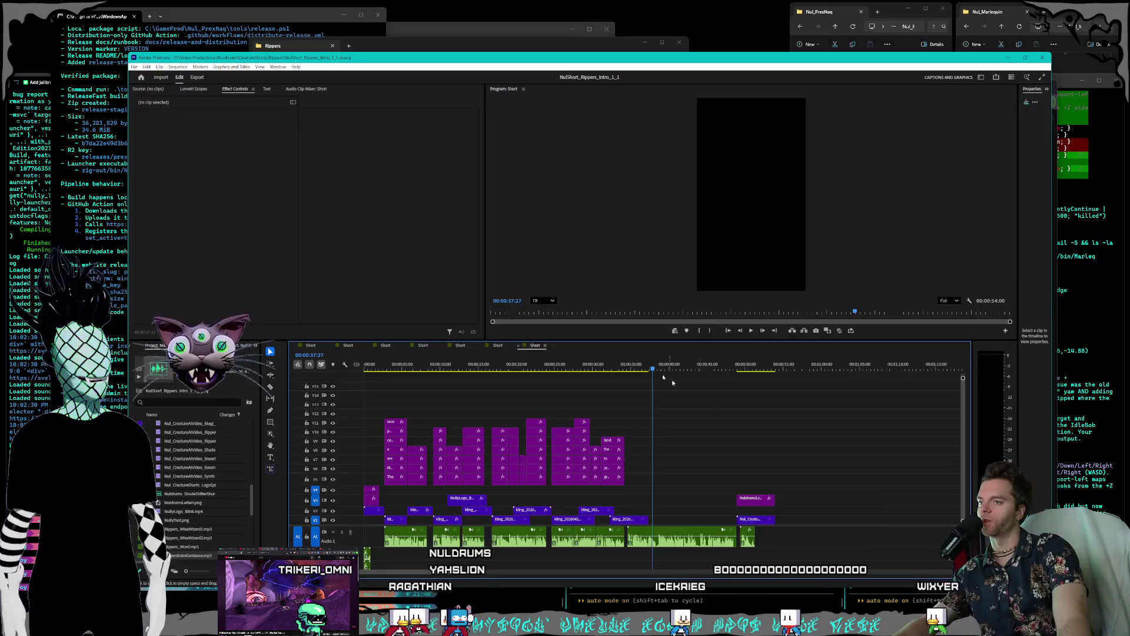
{"action": "left_click", "coordinate": [641, 366]}
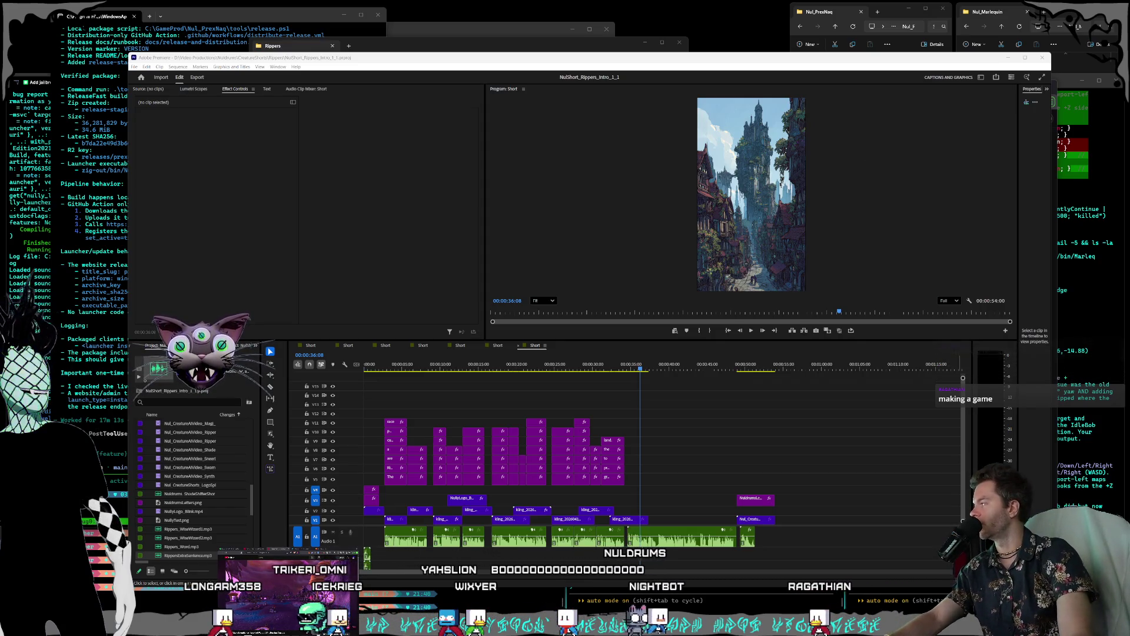
Step: Switch to the browser window showing the Twitch stream with Alt+Tab
{"action": "key", "text": "alt+Tab"}
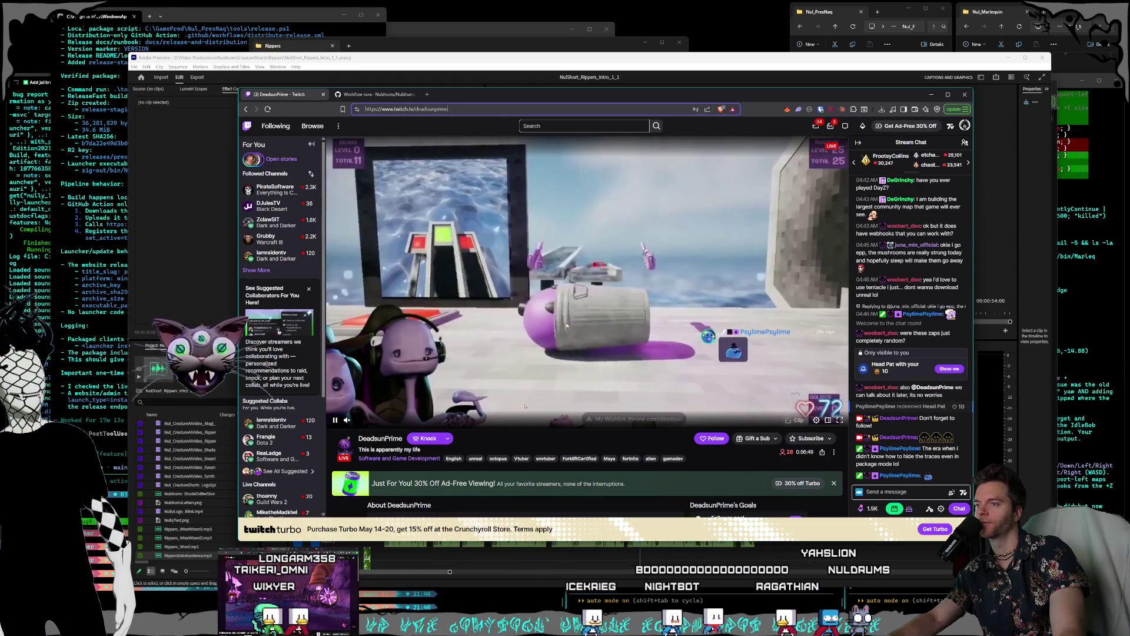
Step: Scroll the Twitch page down and back up, then return to the Premiere Rippers timeline
{"action": "scroll", "coordinate": [618, 296], "scroll_direction": "down", "scroll_amount": 2}
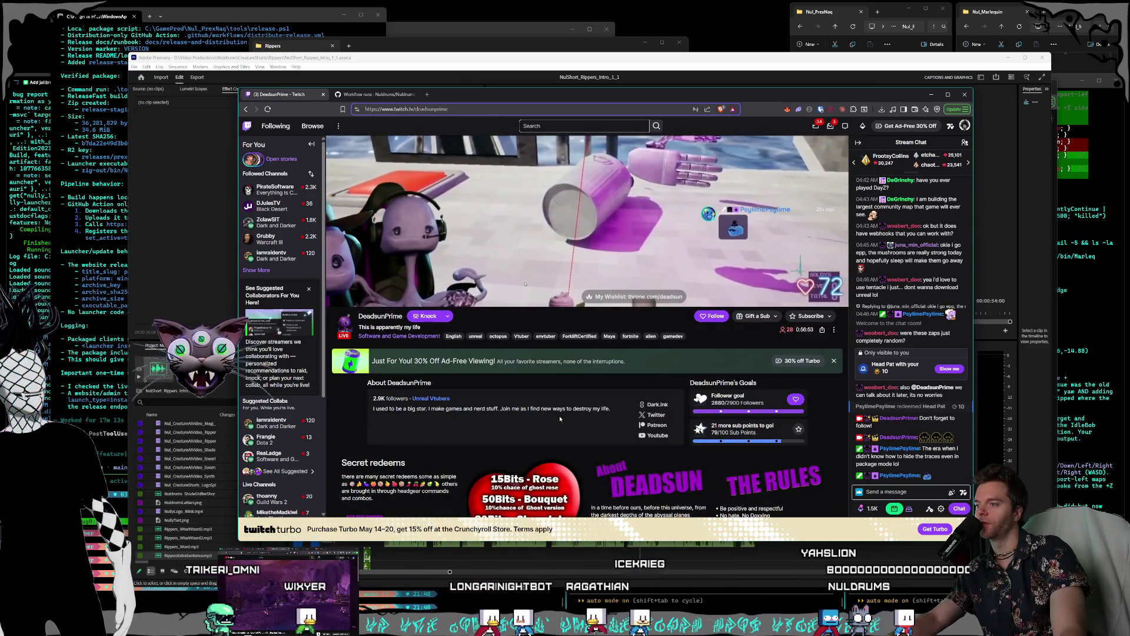
{"action": "scroll", "coordinate": [724, 426], "scroll_direction": "up", "scroll_amount": 2}
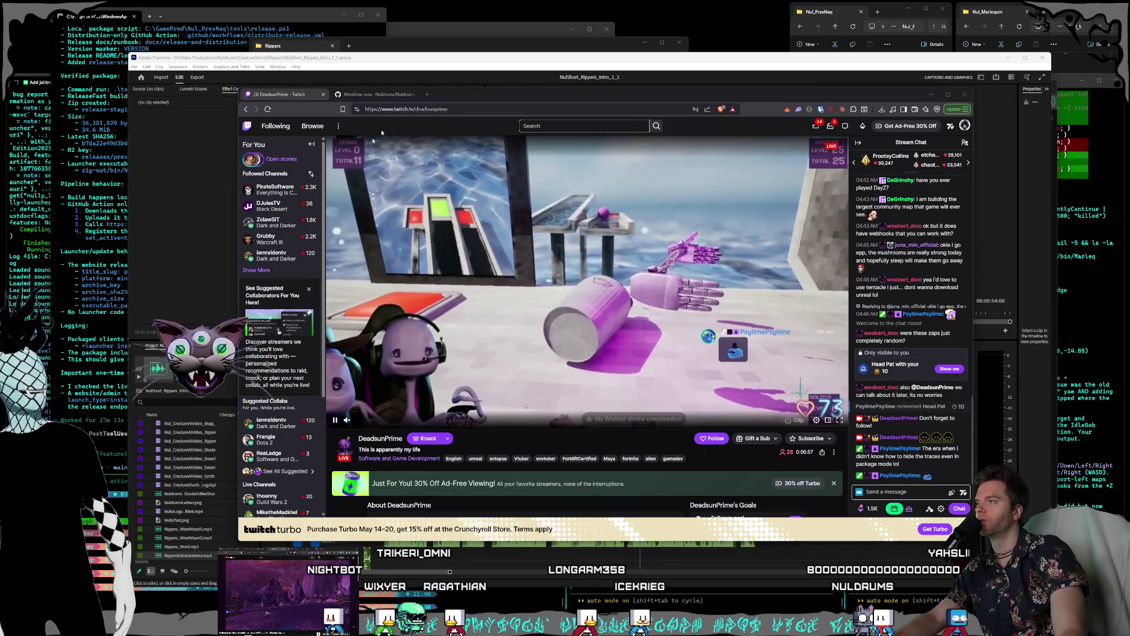
{"action": "key", "text": "alt+Tab"}
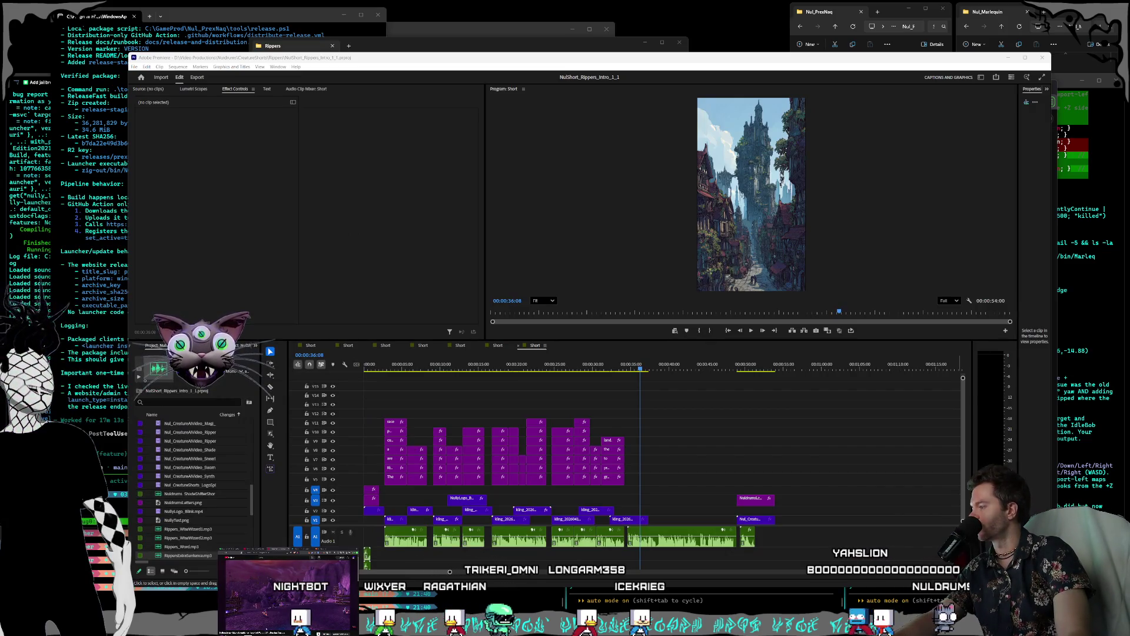